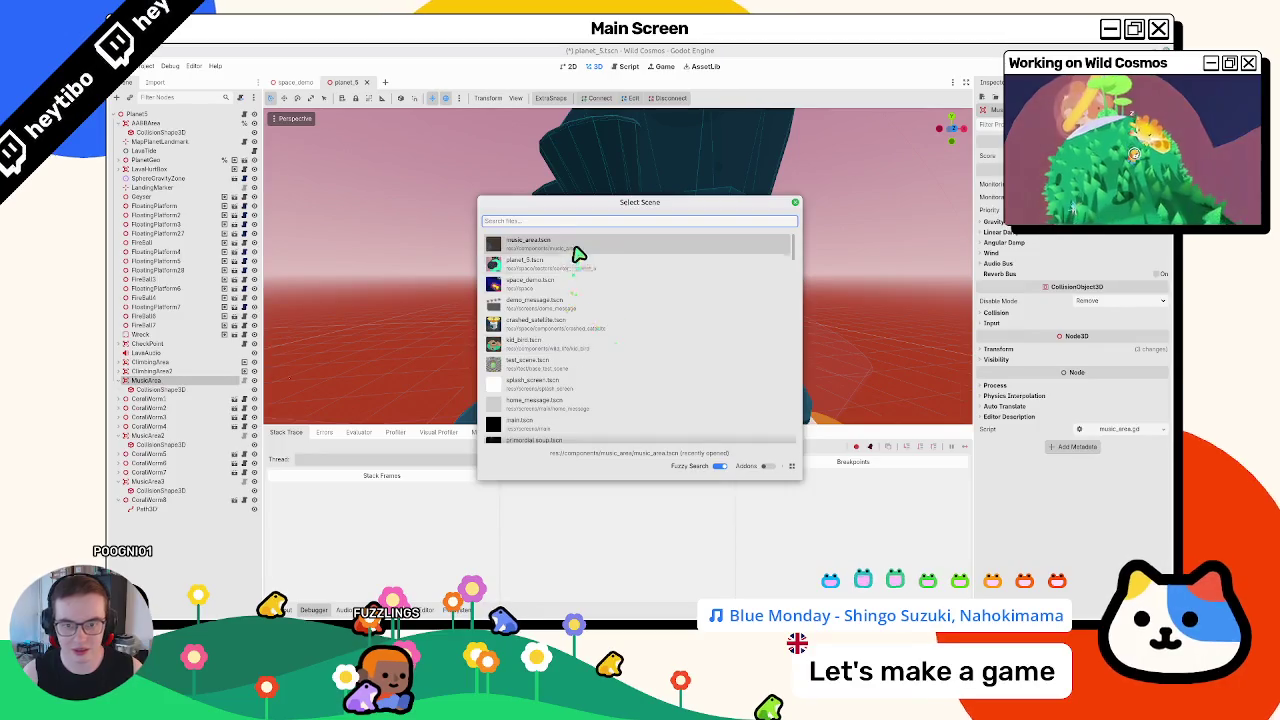
Instance music_area.tscn as a child of the first MusicArea node in planet_5
scroll(190, 450, "down", 3)
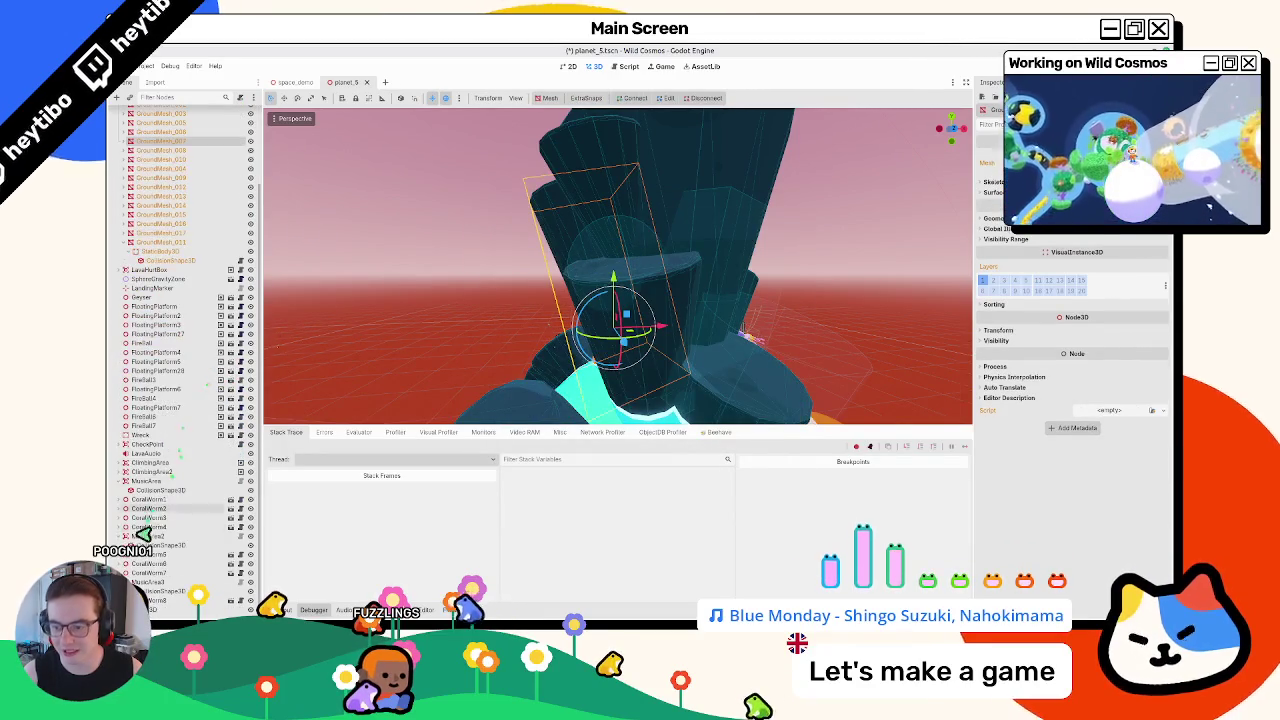
left_click(152, 538)
scroll(178, 250, "up", 3)
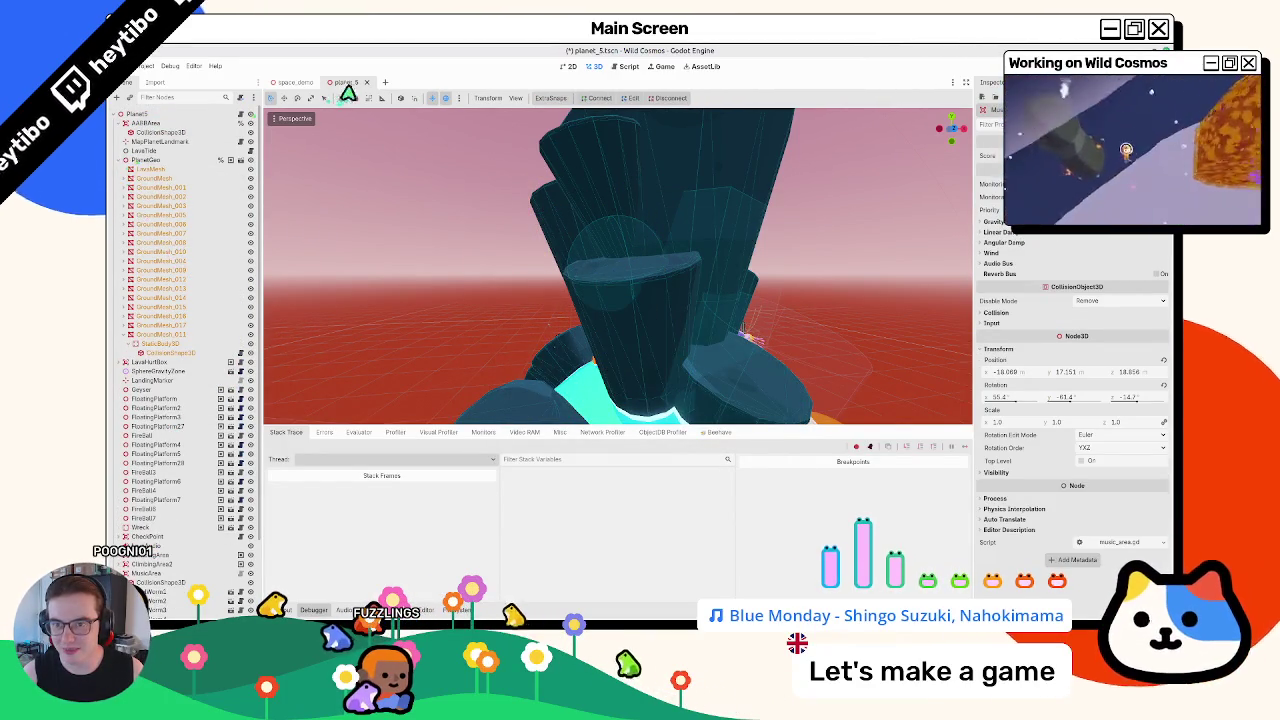
left_click(120, 160)
left_click(146, 381)
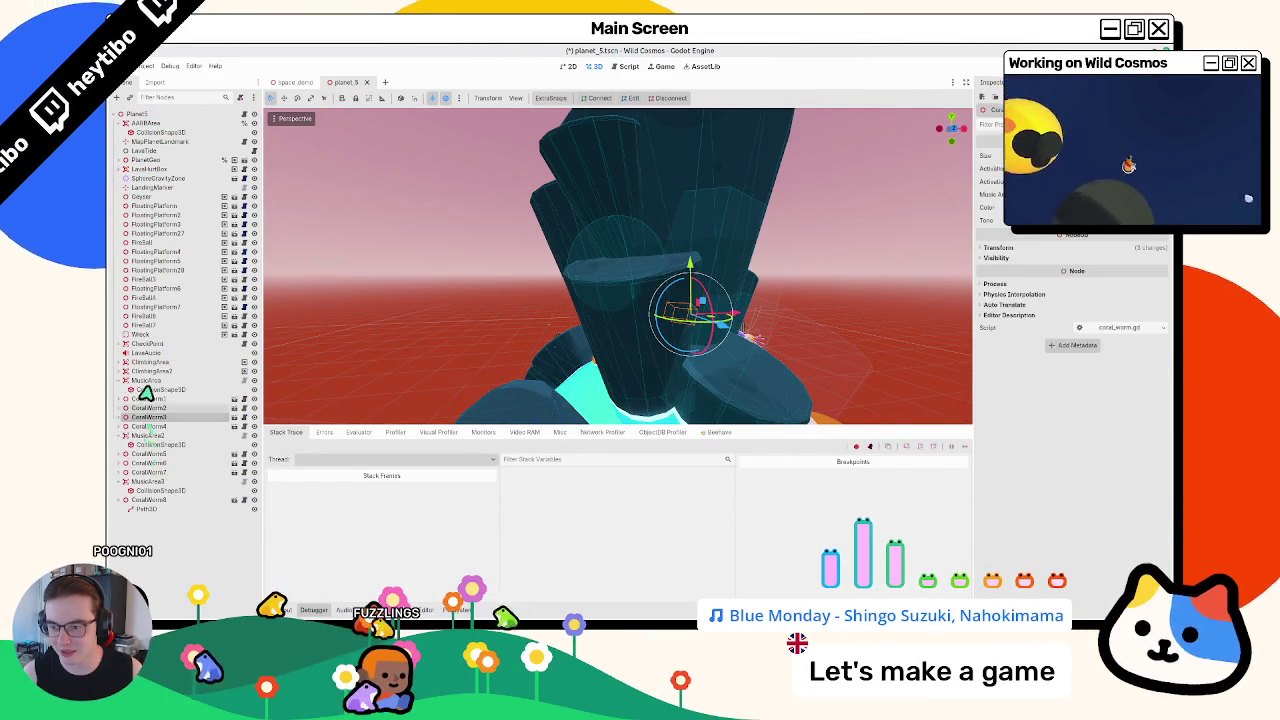
key("ctrl+a")
key("Escape")
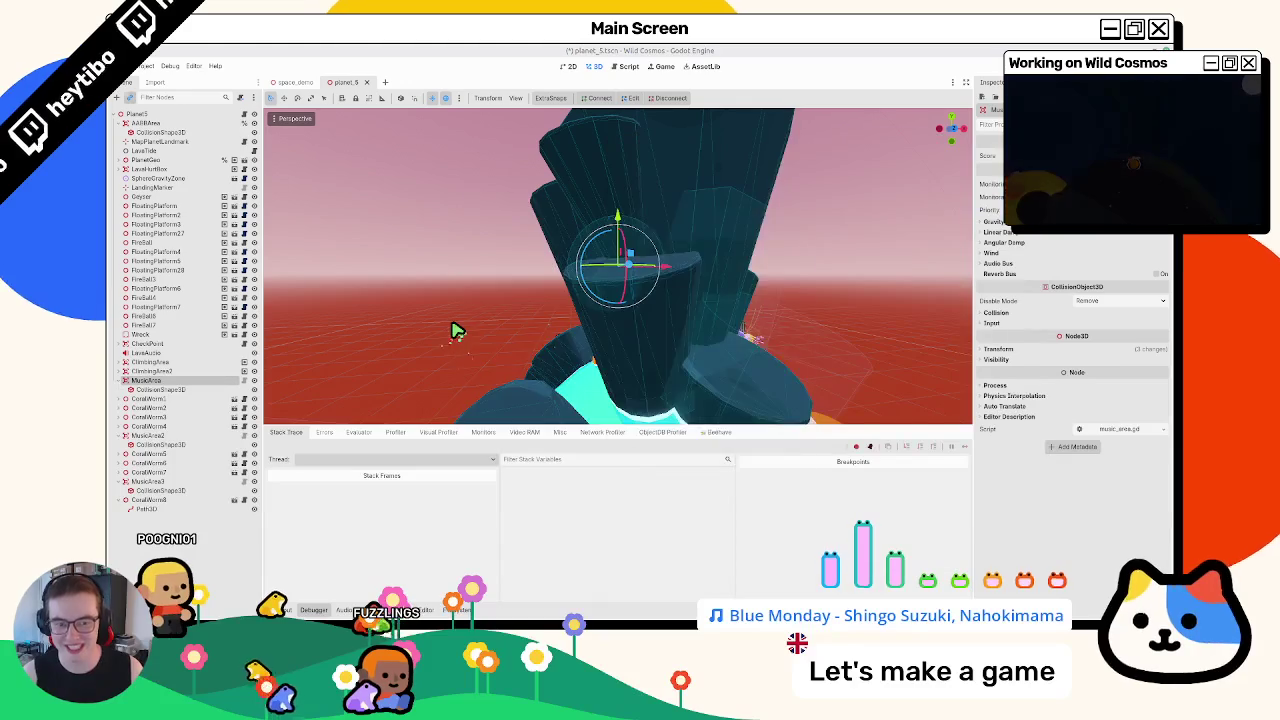
key("ctrl+shift+a")
double_click(532, 258)
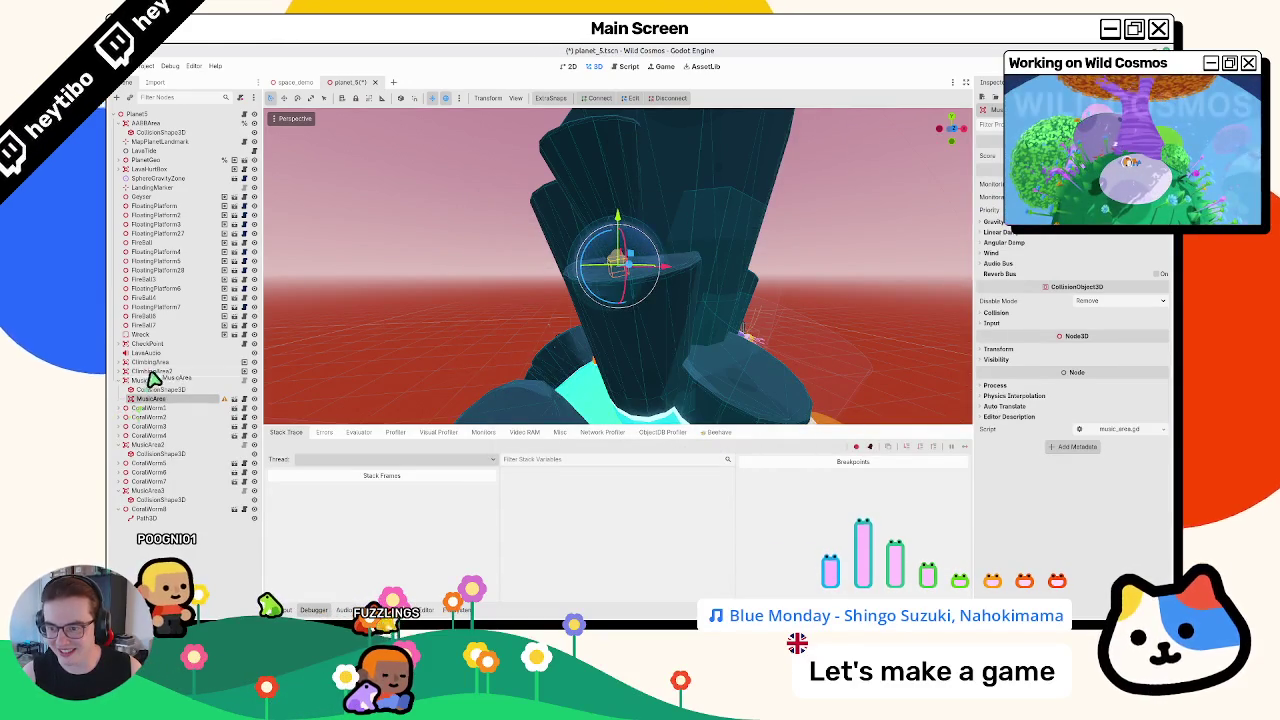
Move the CollisionShape3D into the new music_area instance and delete the old MusicArea node
left_click_drag(160, 388, 159, 390)
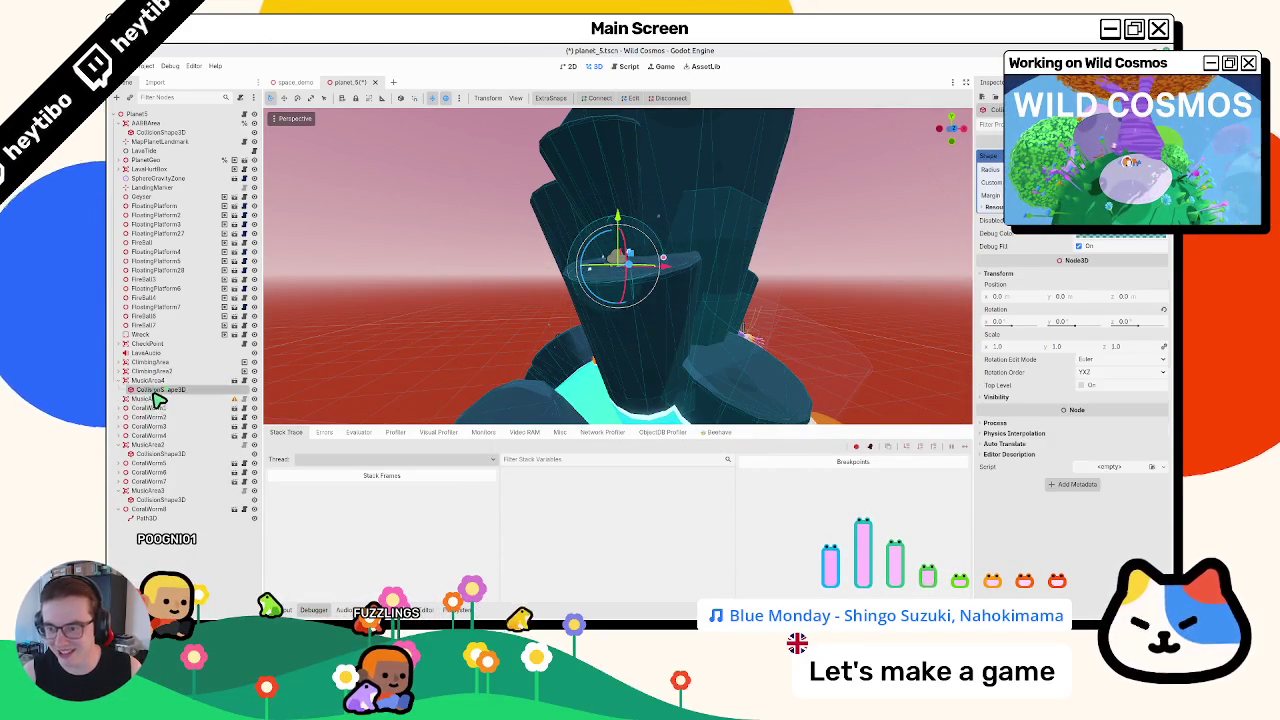
key("Delete")
key("Return")
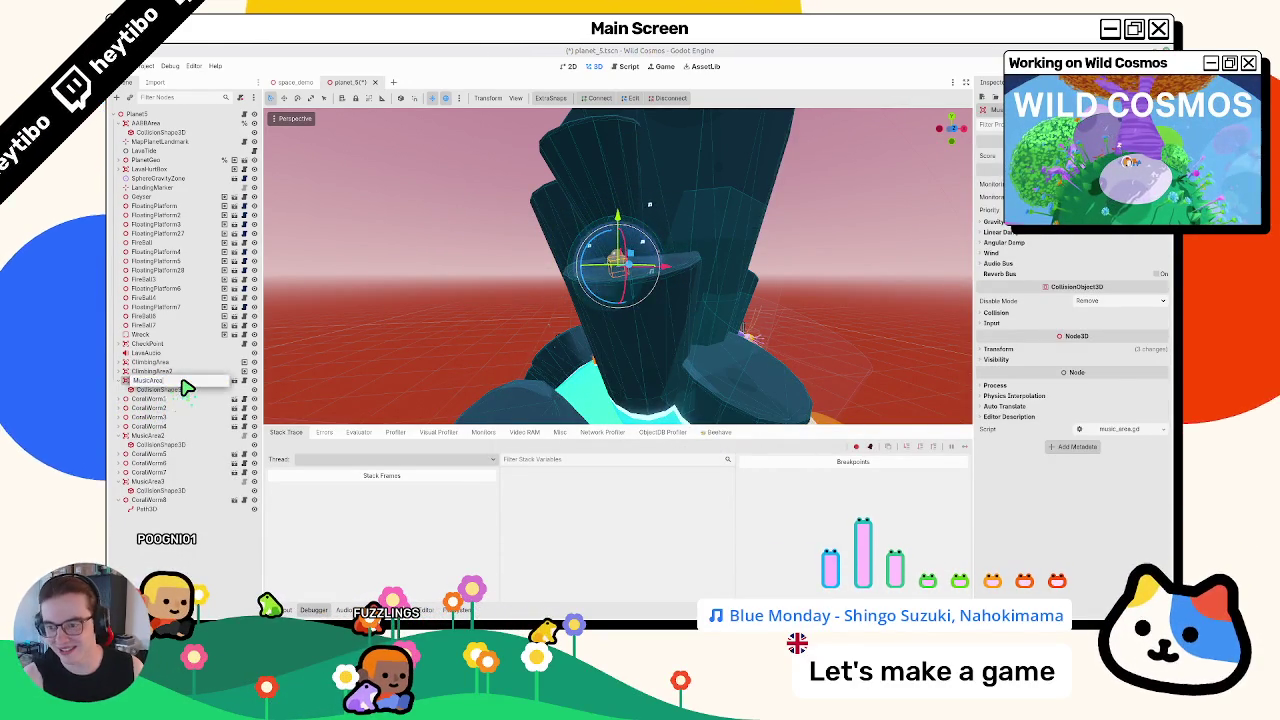
Try instancing music_area.tscn under MusicArea2, undo it, and select MusicArea3
left_click(148, 435)
key("ctrl+shift+a")
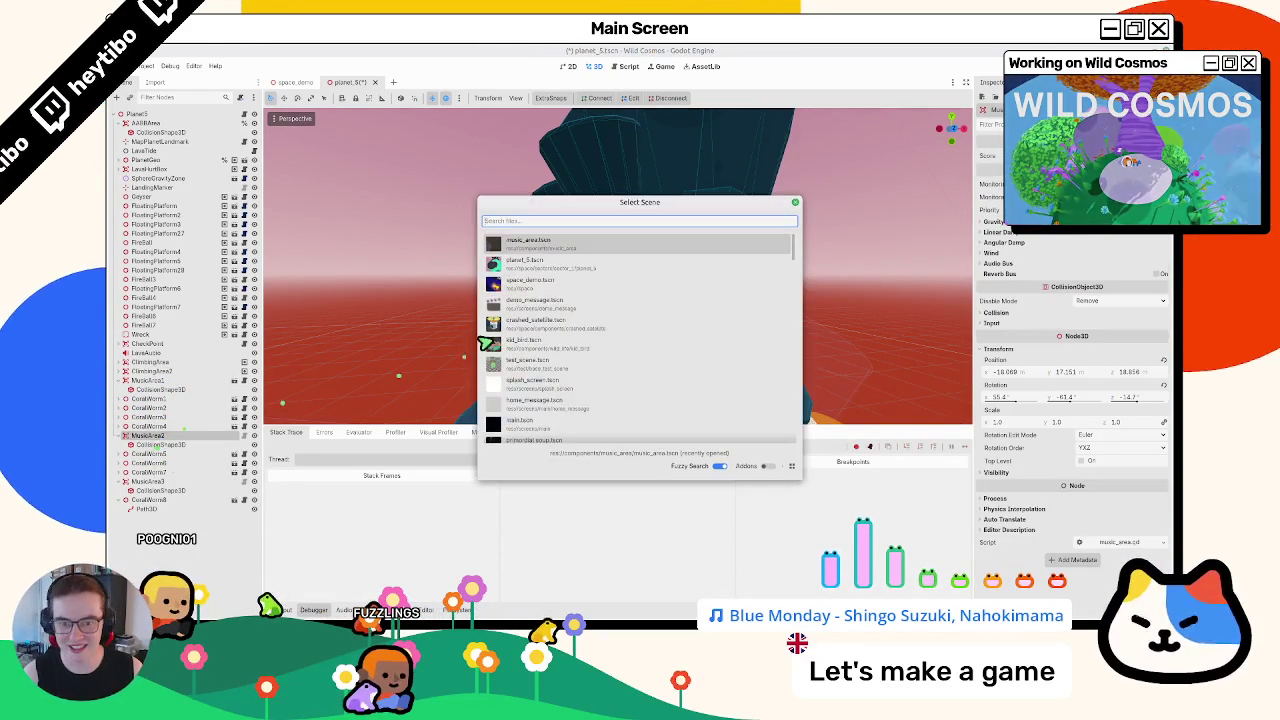
double_click(537, 247)
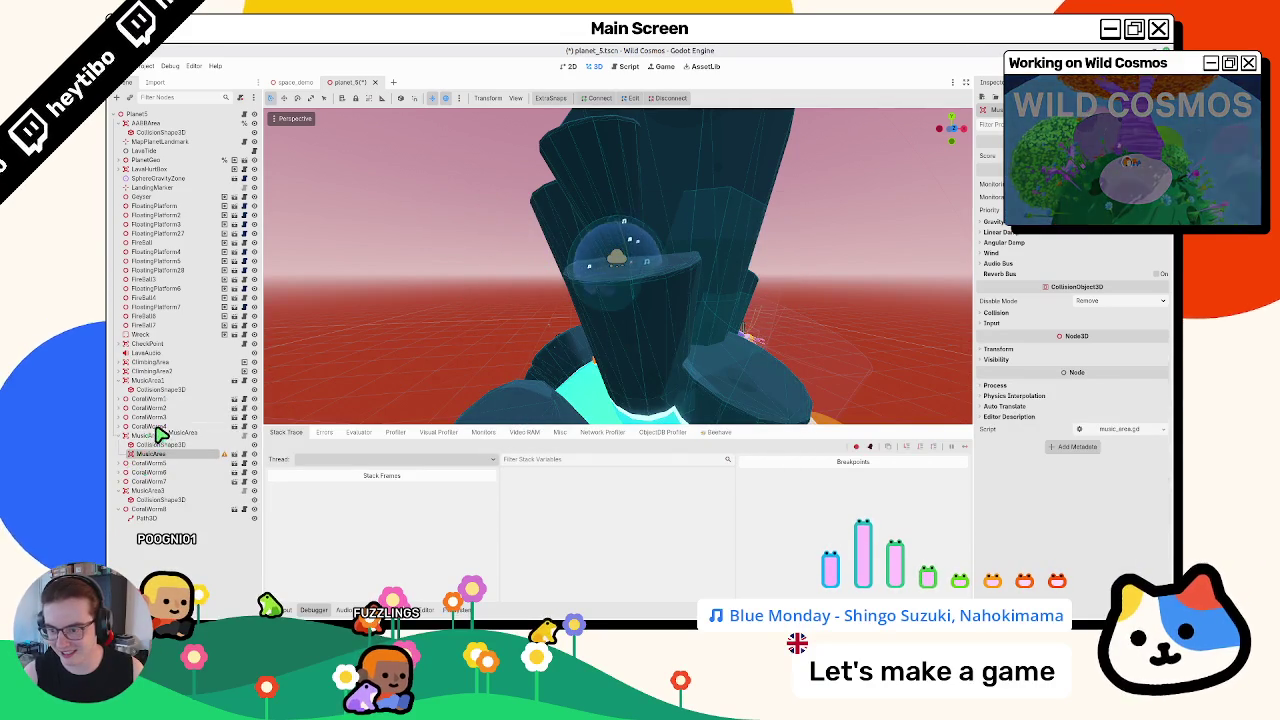
key("ctrl+z")
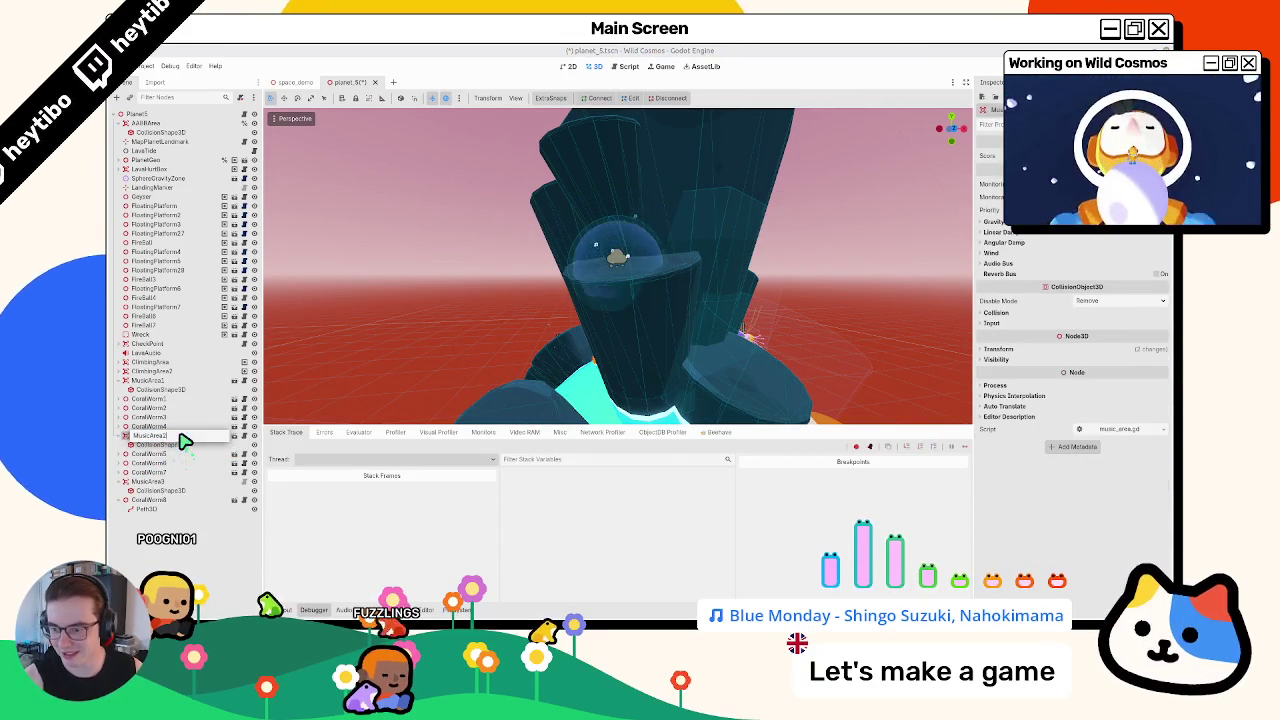
left_click(156, 483)
Instance music_area.tscn beside MusicArea3, delete the old node, and rename the instance MusicArea3
key("f")
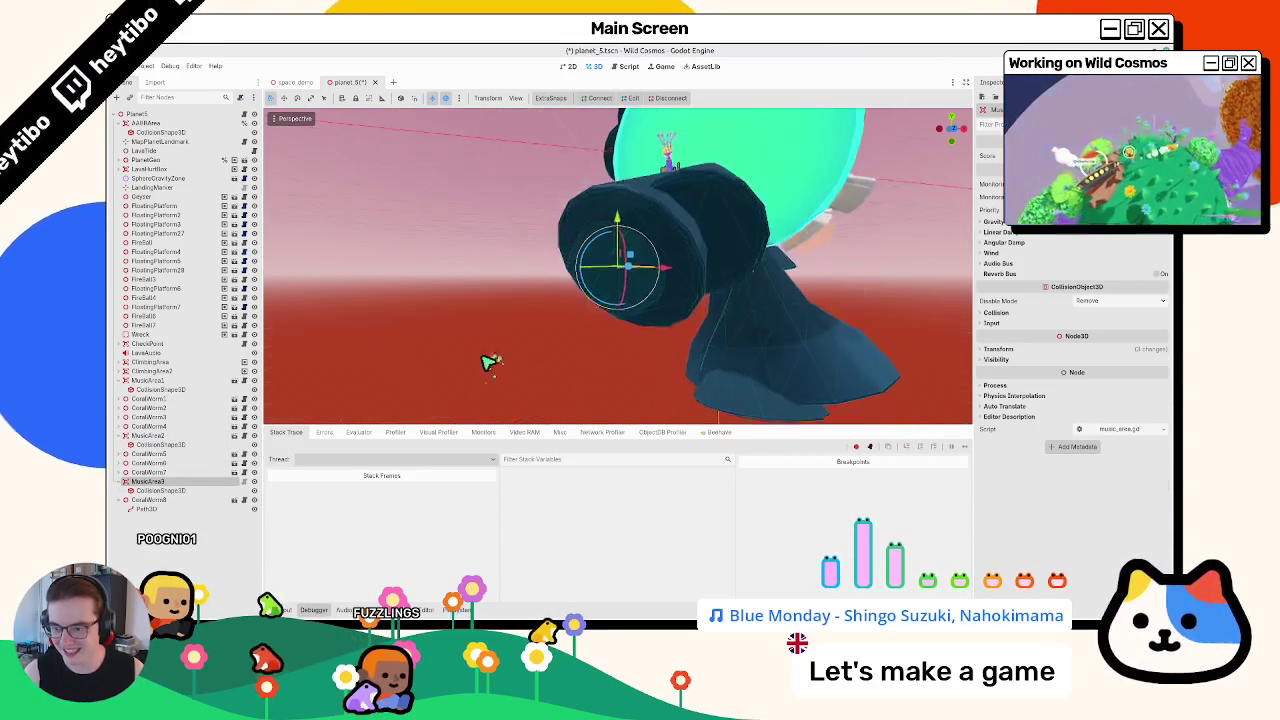
key("ctrl+shift+a")
double_click(488, 266)
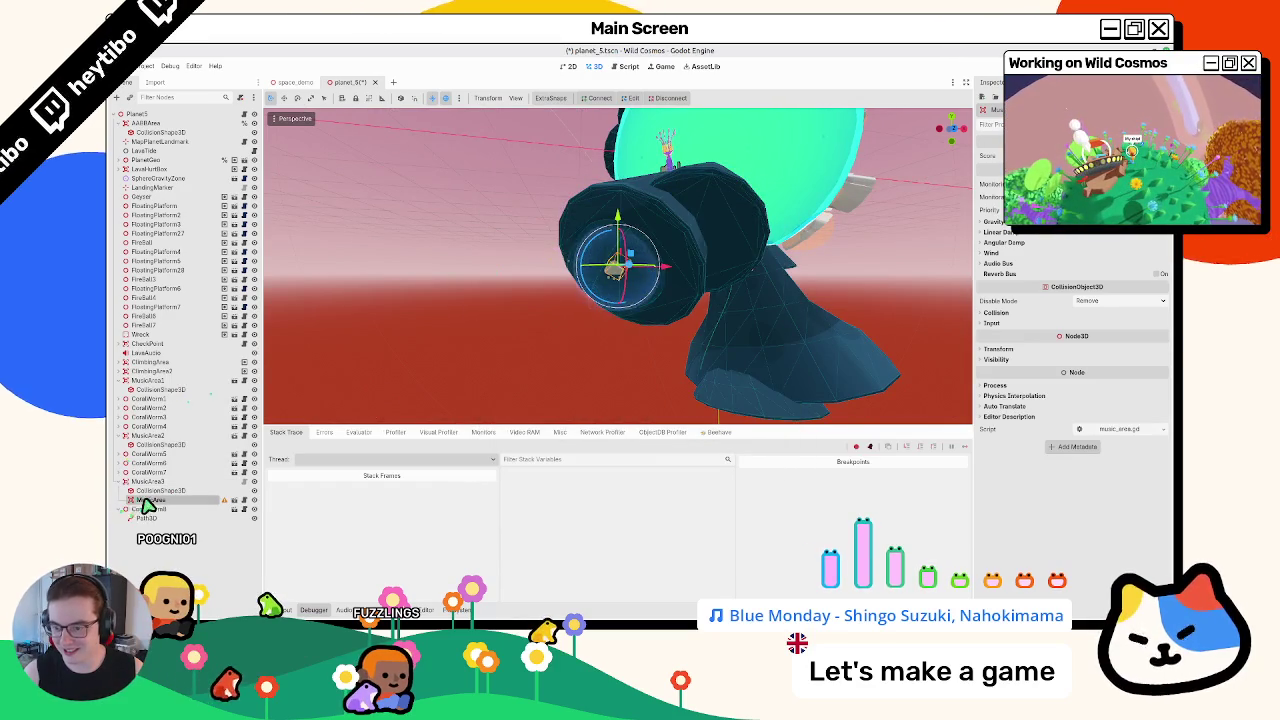
left_click_drag(156, 484, 163, 501)
key("Return")
double_click(194, 483)
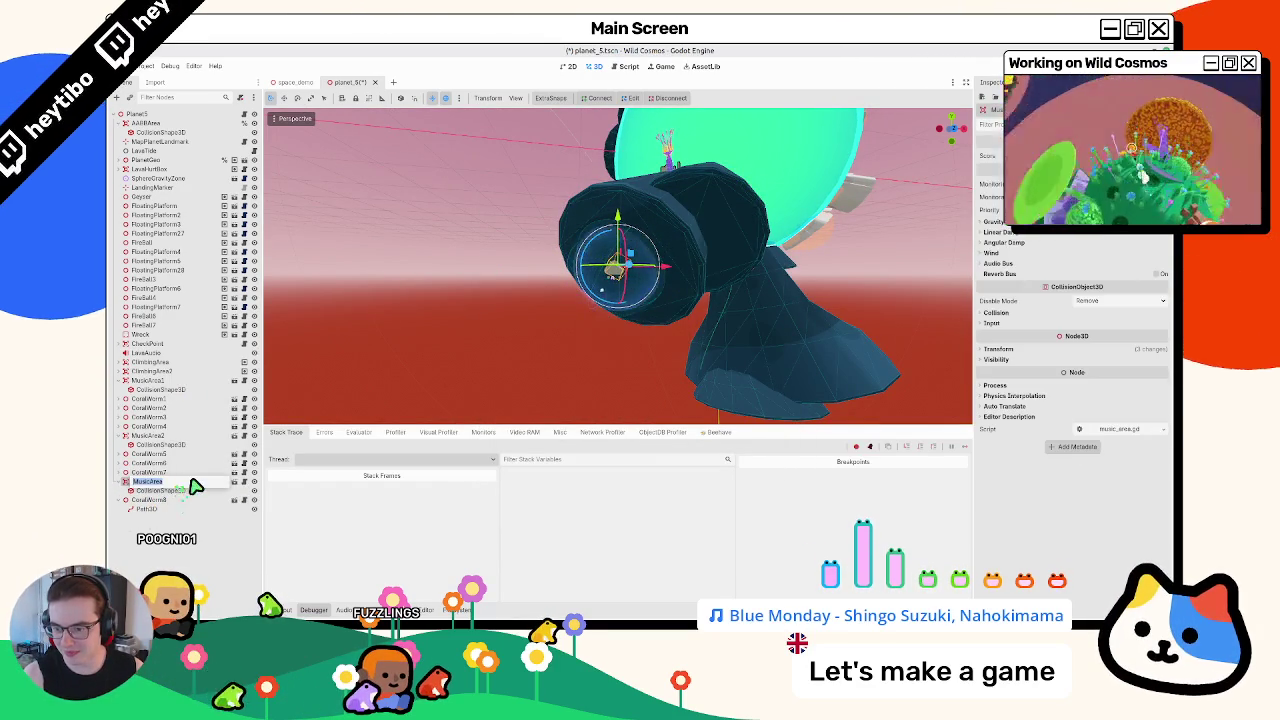
type("3")
key("Return")
Set CoralWorm8's Music Area to MusicArea3, then select CoralWorm5 through CoralWorm7
left_click(150, 499)
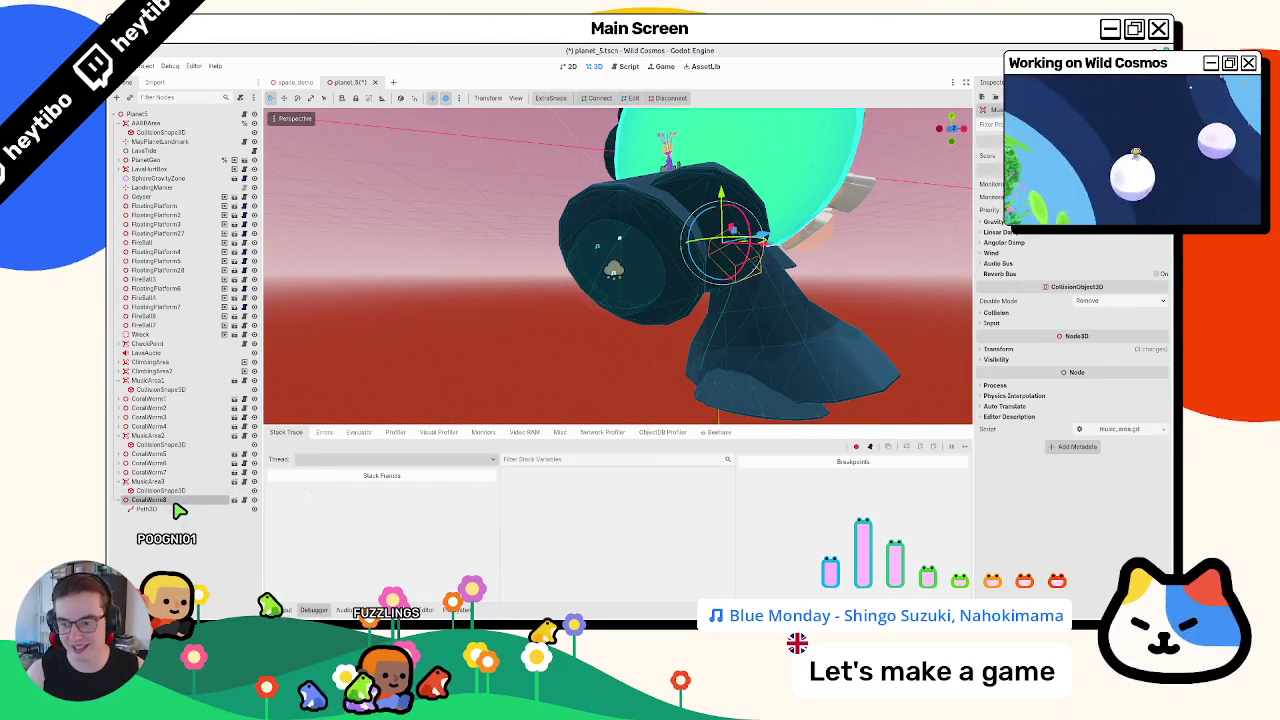
left_click(1120, 194)
double_click(606, 267)
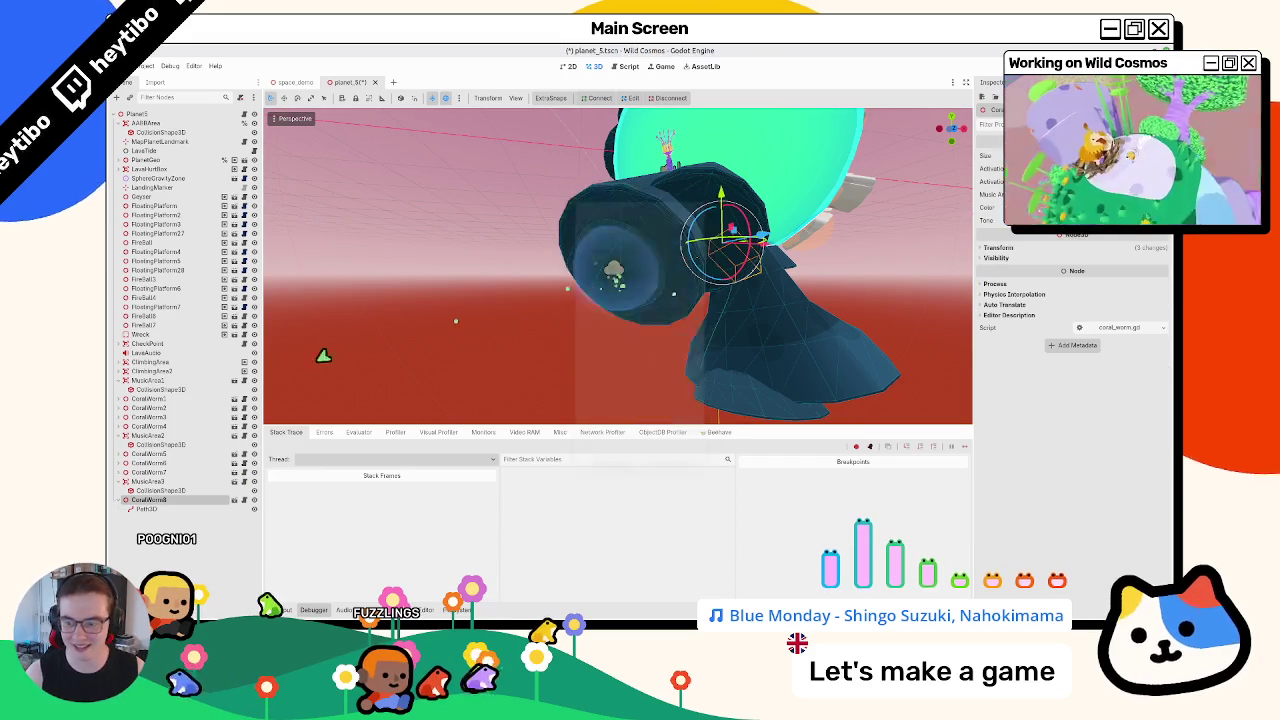
left_click(145, 481)
left_click(148, 454)
left_click(148, 472, "shift")
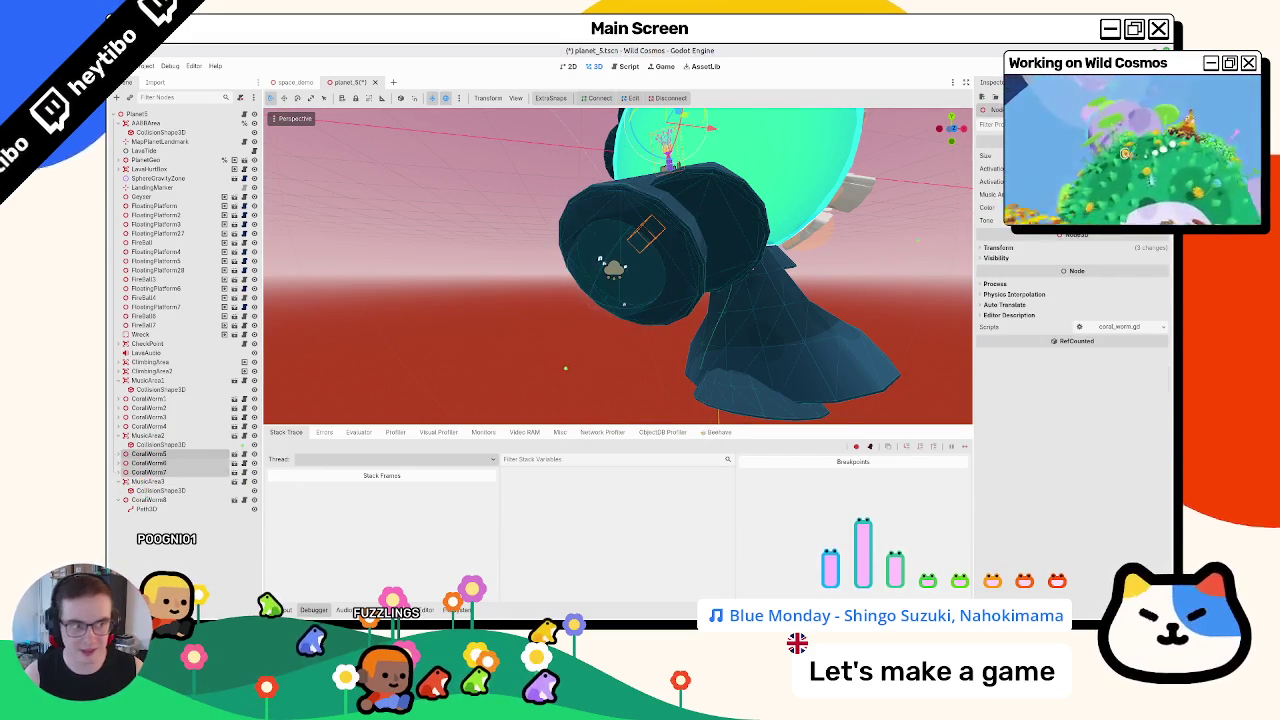
left_click(1120, 194)
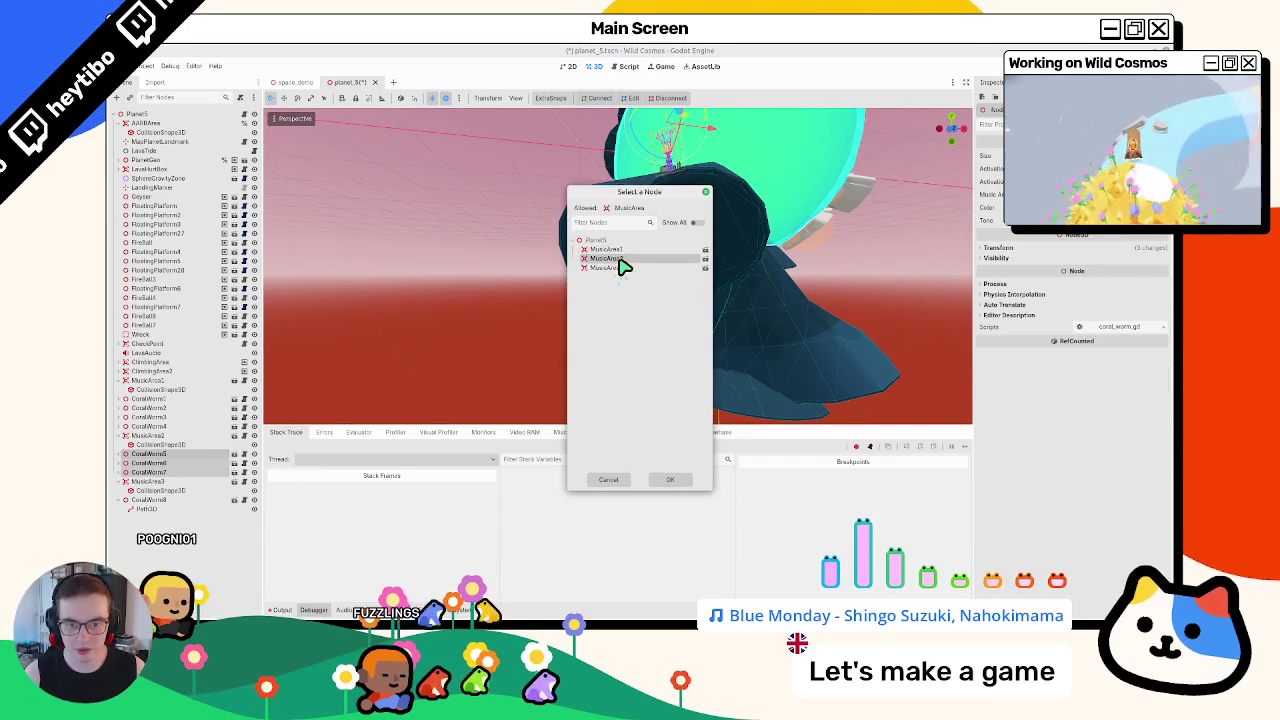
Assign MusicArea2 to coral worms 5–7 and MusicArea1 to coral worms 1–4
double_click(620, 262)
left_click(148, 399)
left_click(148, 426, "shift")
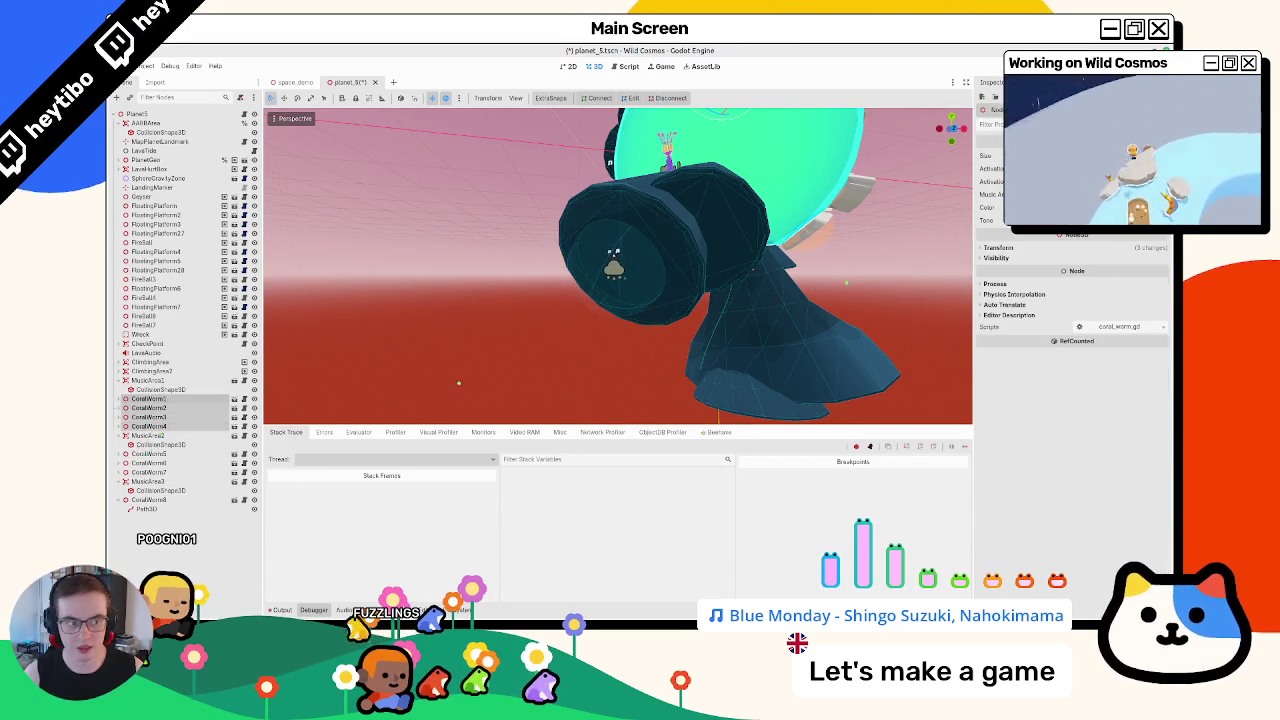
left_click(1120, 194)
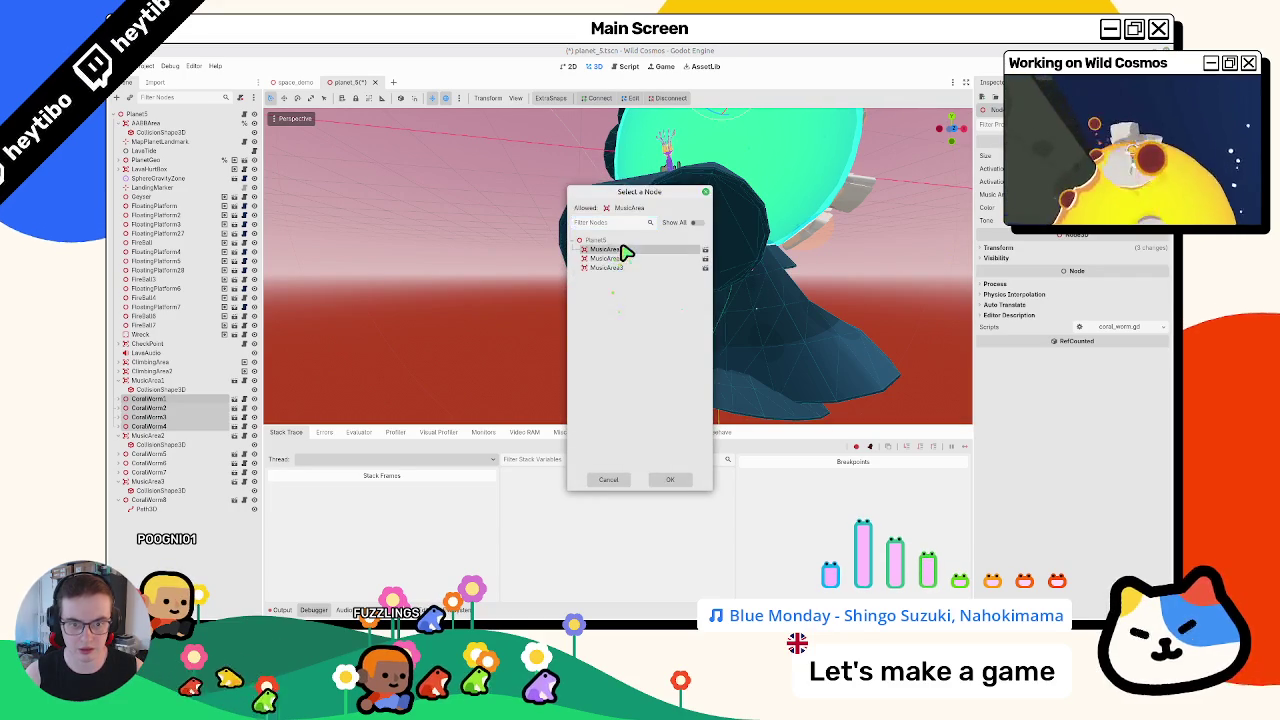
double_click(620, 252)
Save planet_5 and launch the game from the space_demo scene
key("ctrl+s")
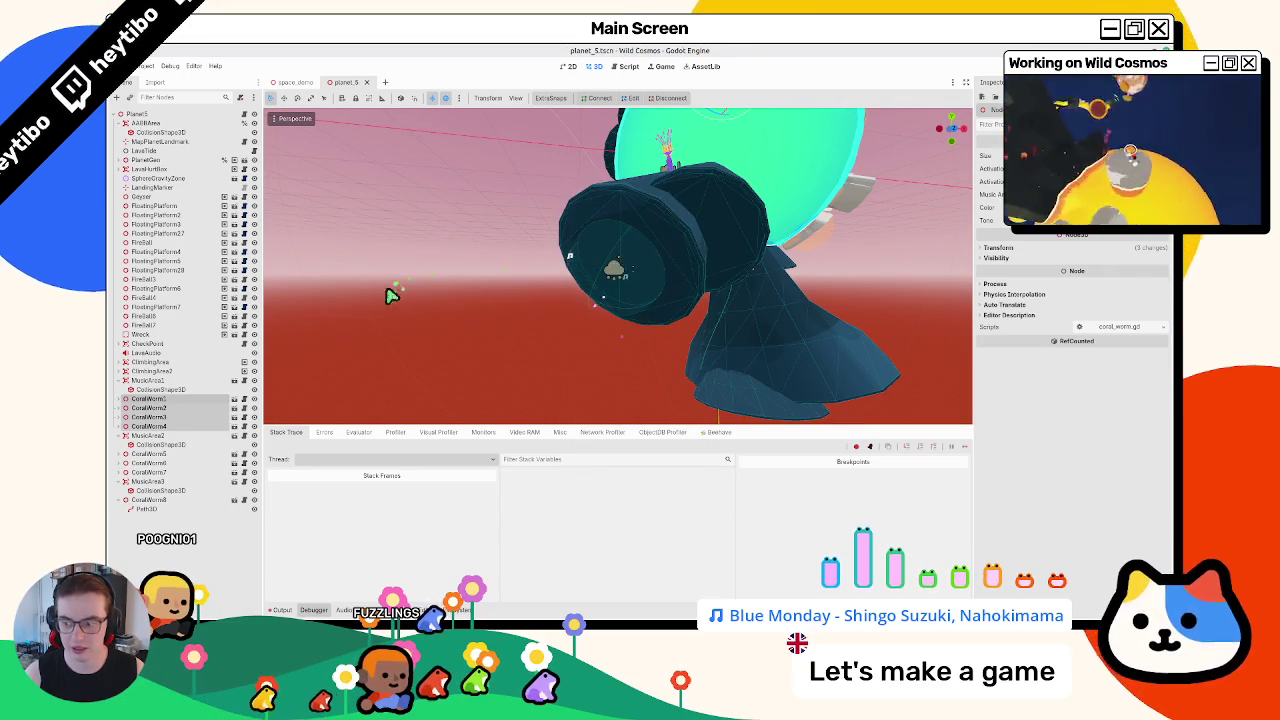
left_click(290, 83)
key("F5")
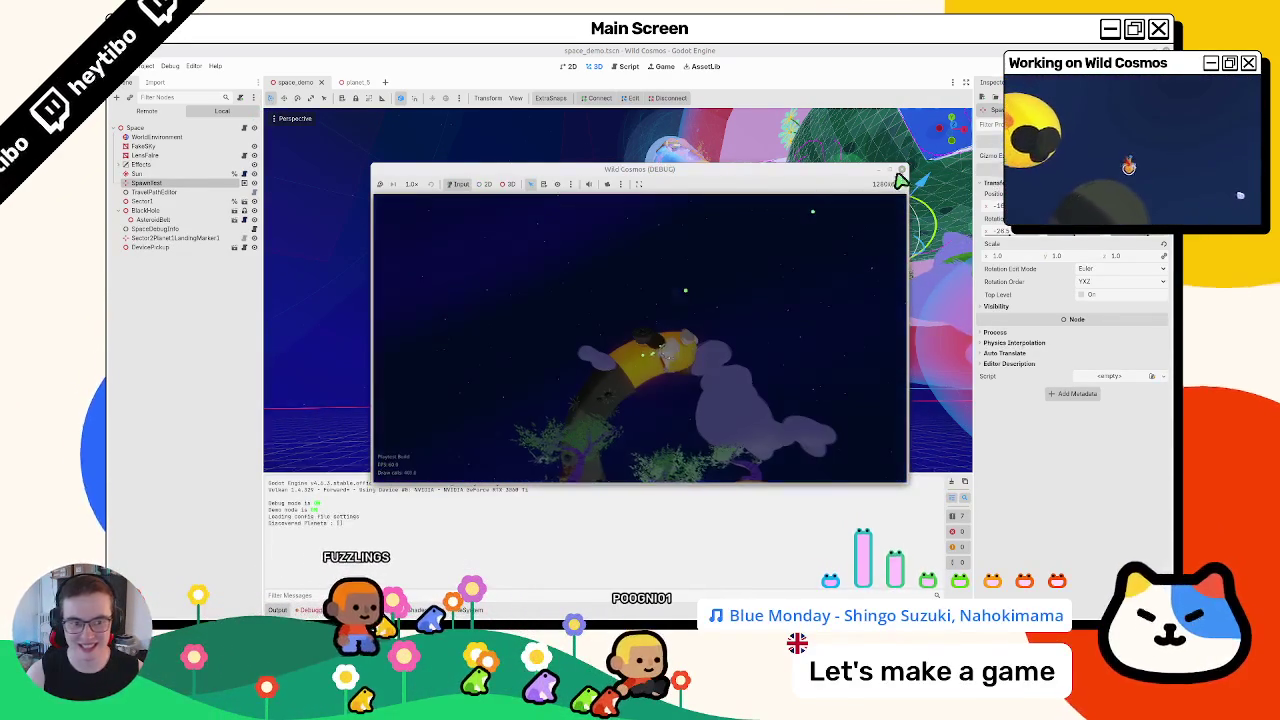
Pick a tool from the wheel and walk the explorer forward across the planet
key("Escape")
key("Escape")
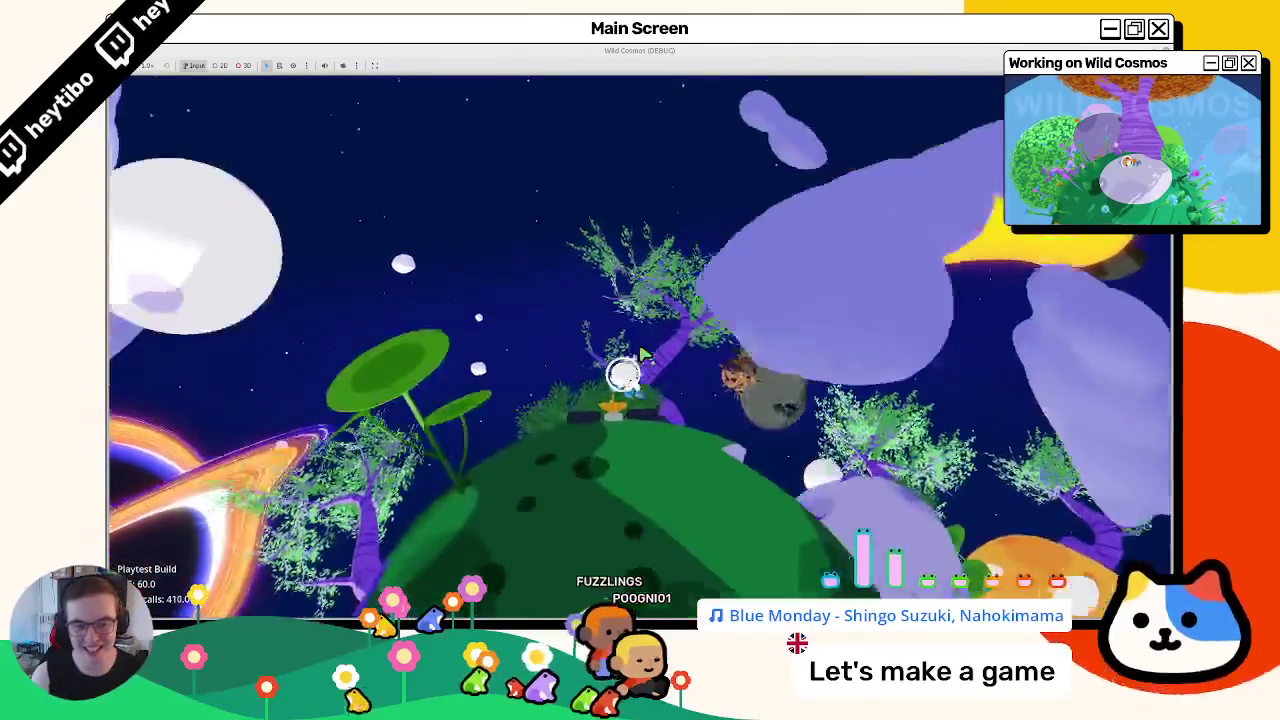
key("Tab")
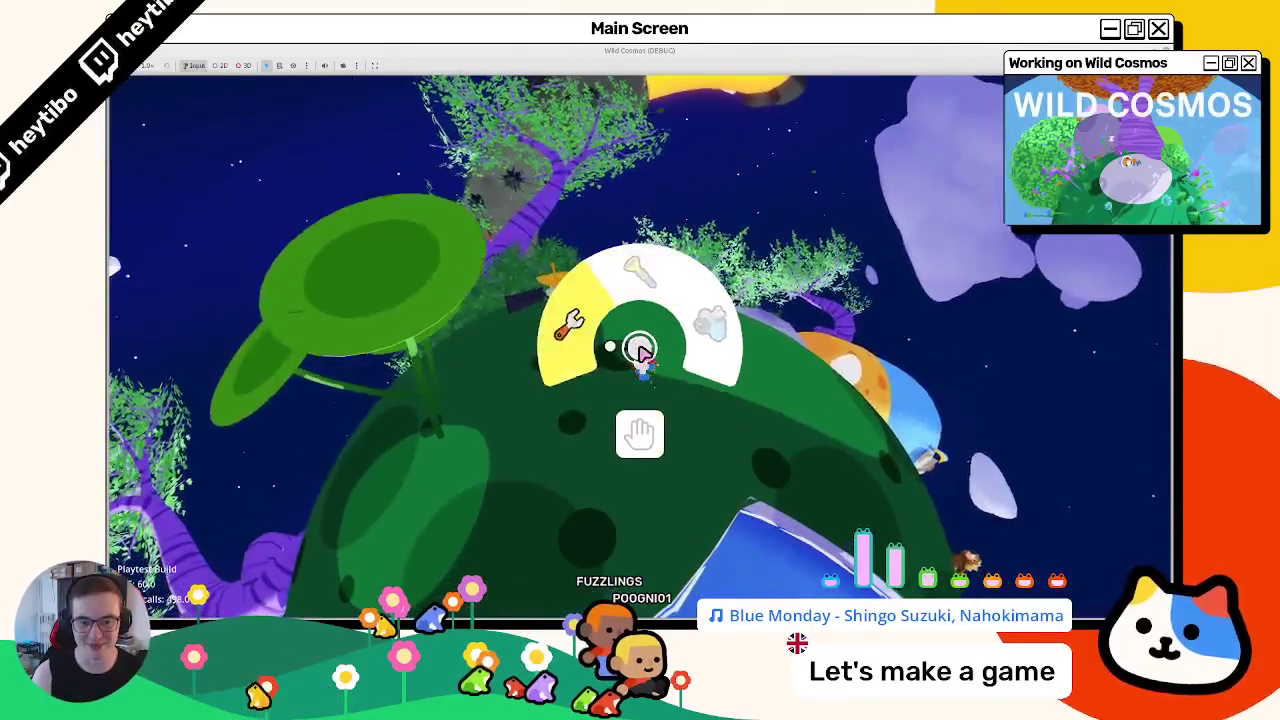
left_click(640, 348)
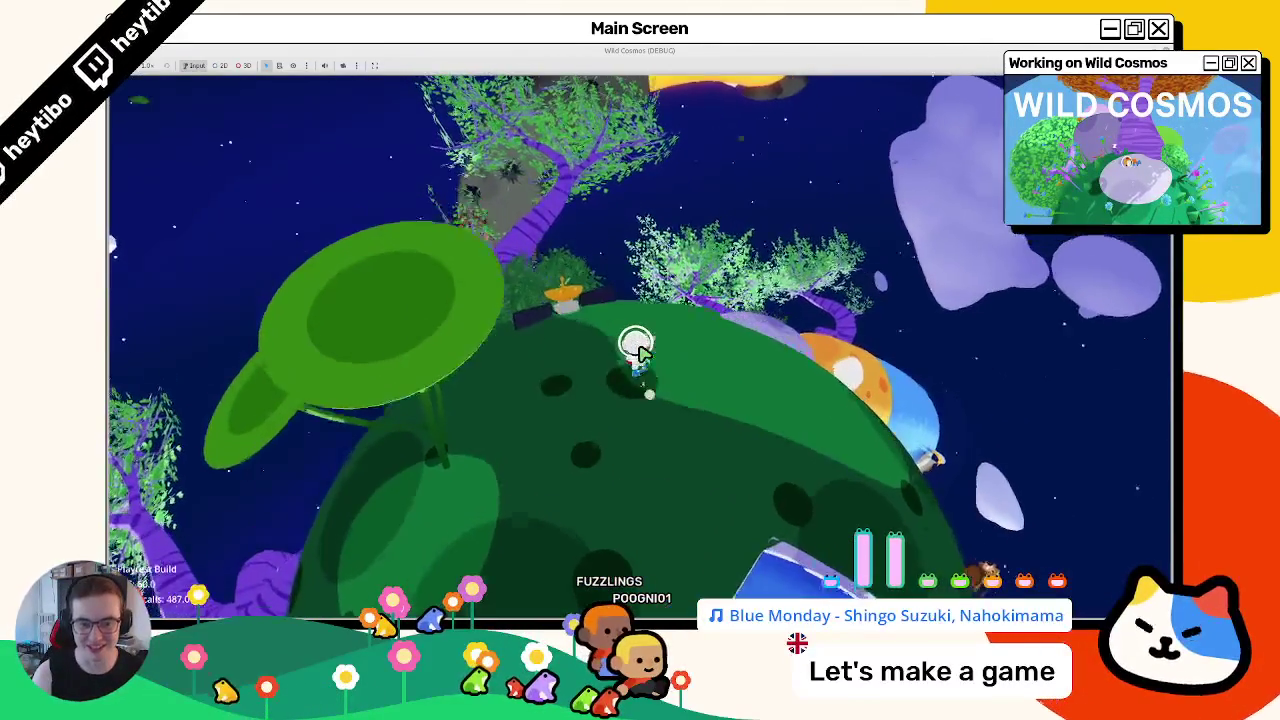
key("w")
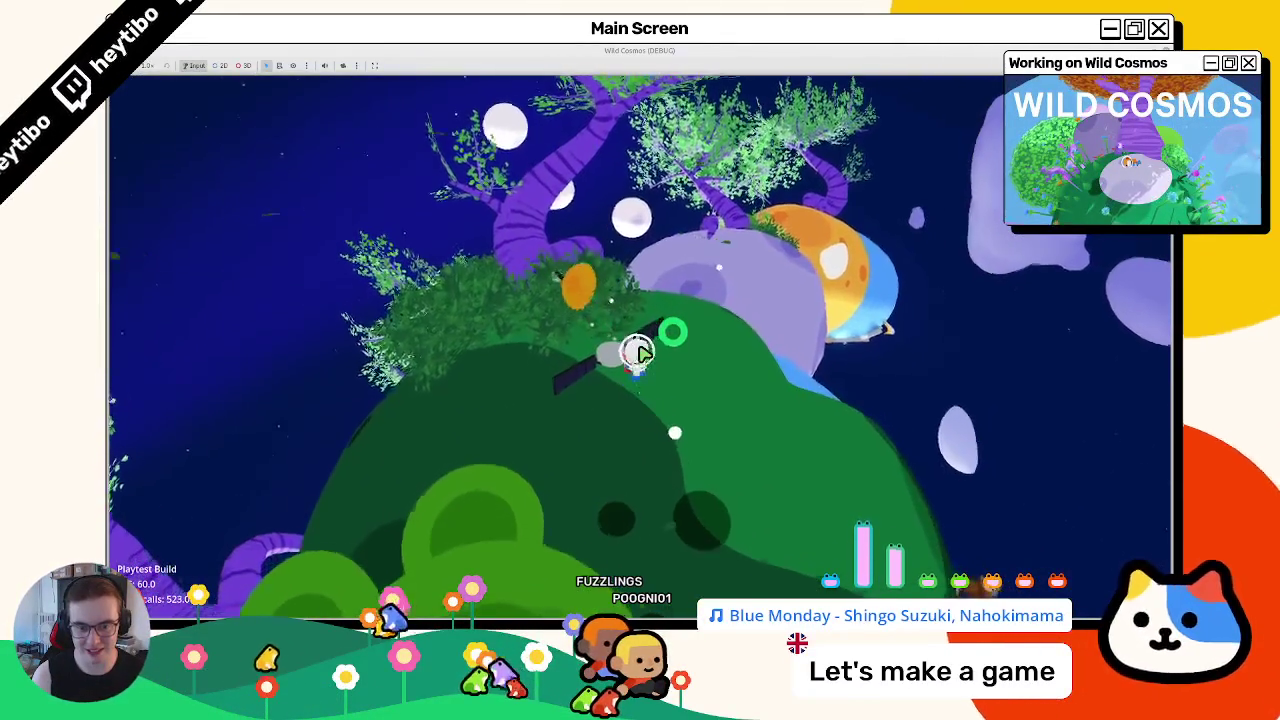
key("w")
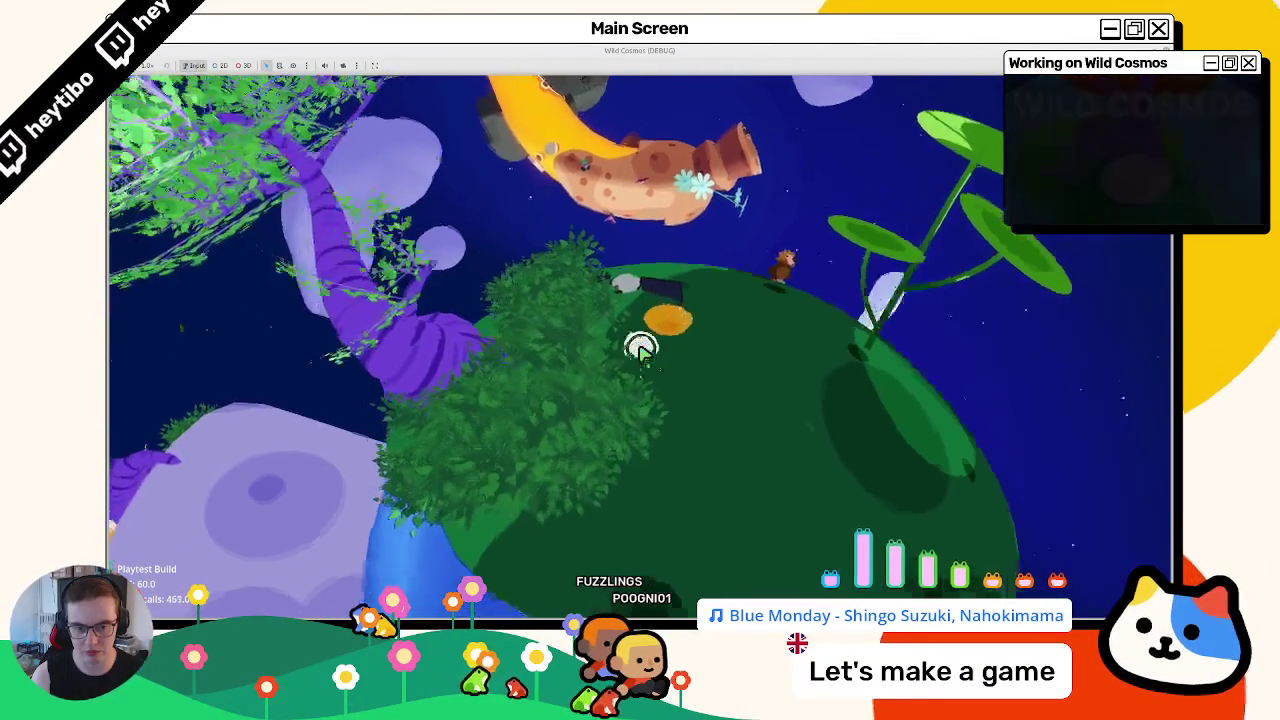
key("w")
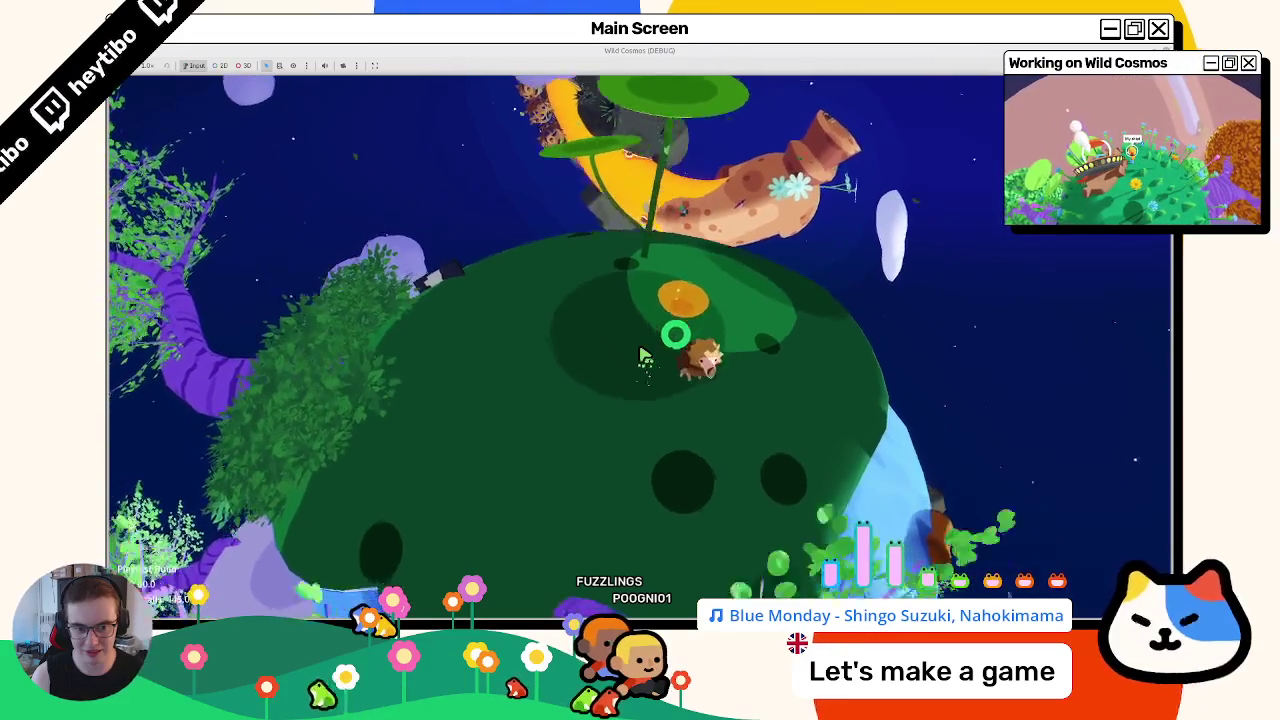
Keep walking the explorer past the purple tree and black hole onto the grassy hill
key("a")
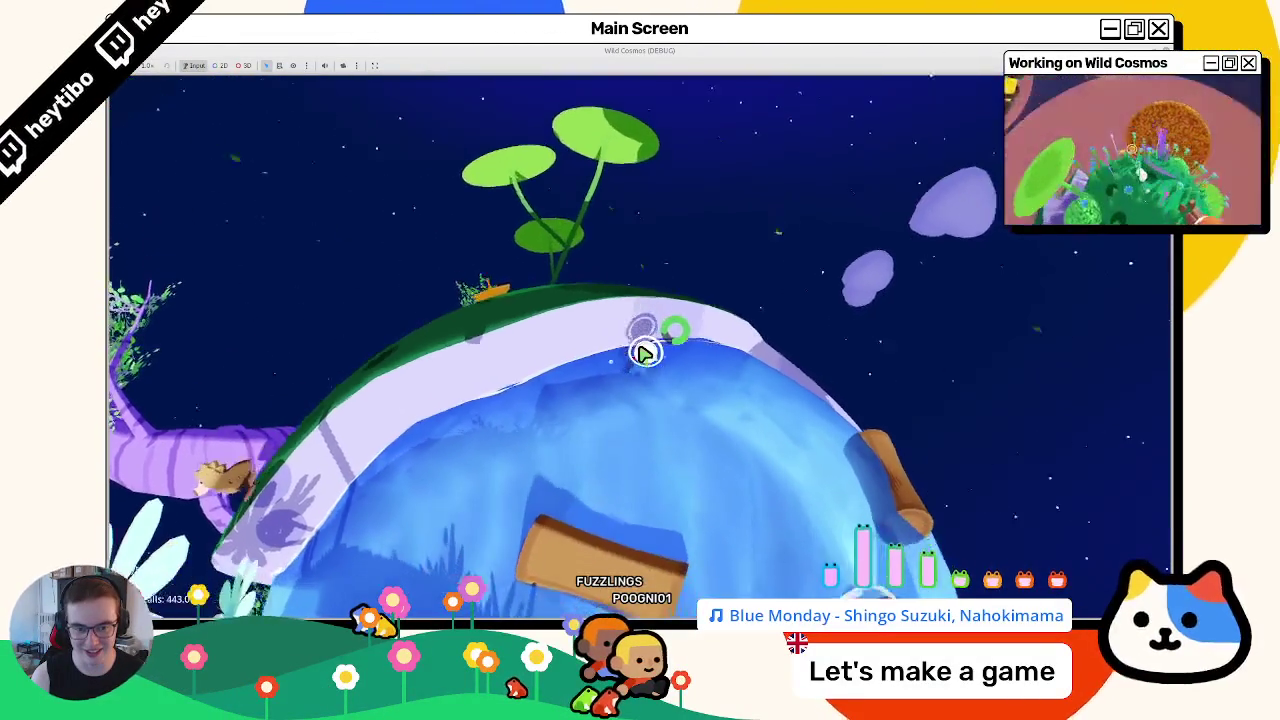
key("w")
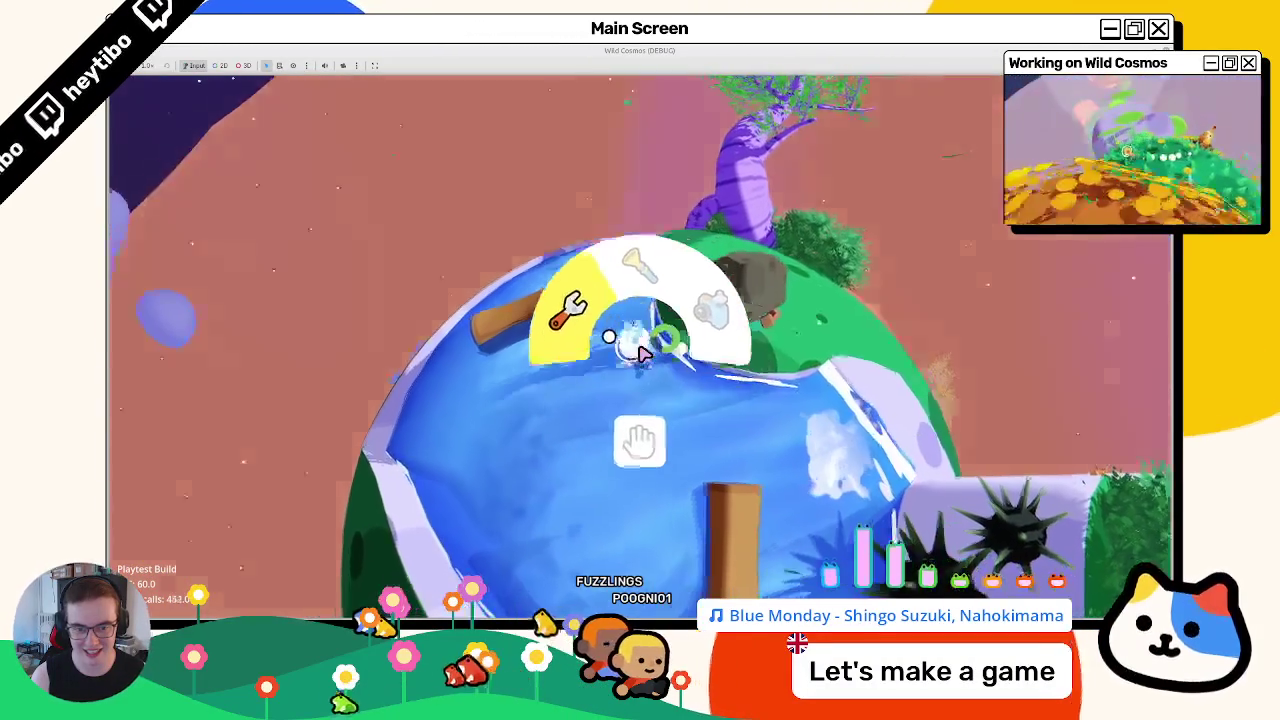
left_click(645, 355)
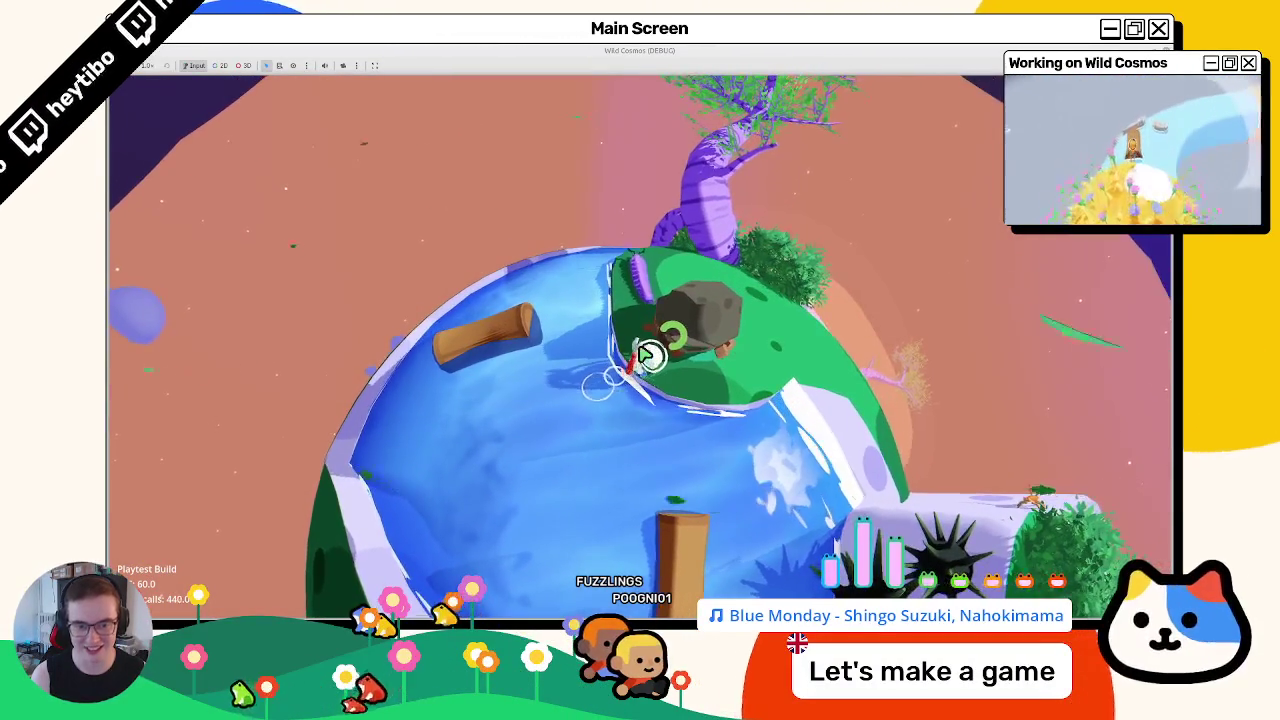
key("w")
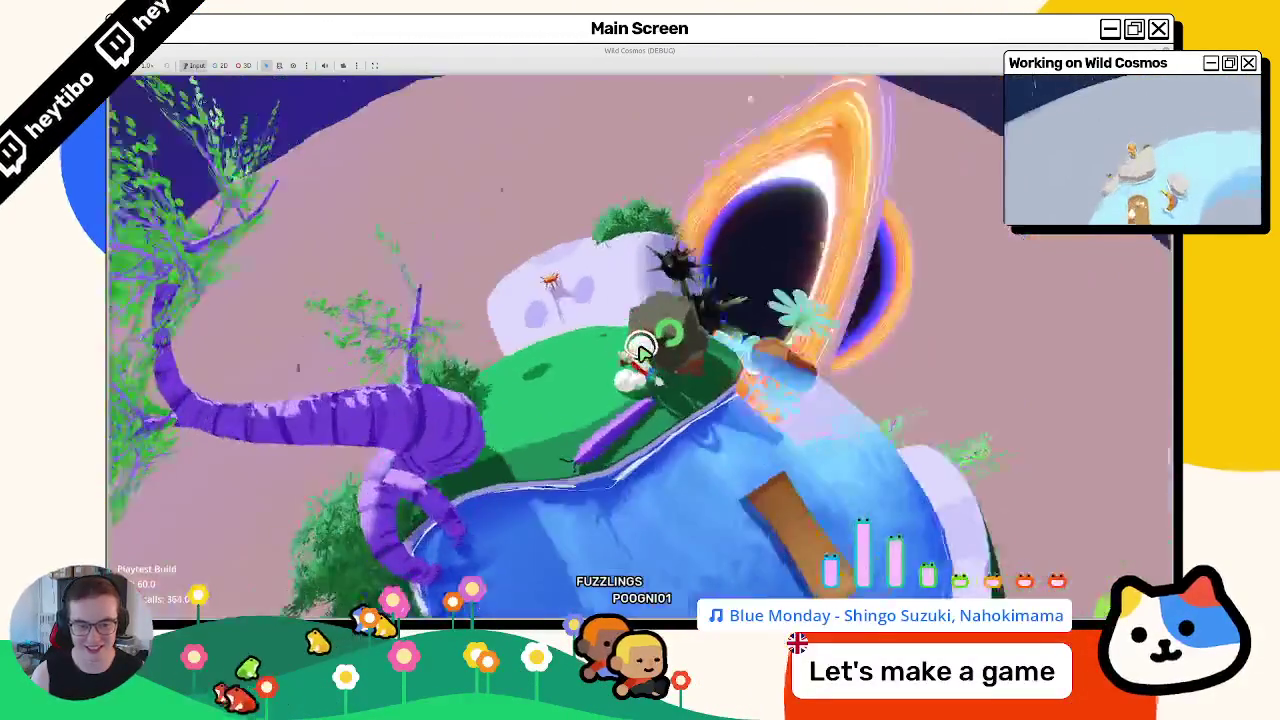
key("Tab")
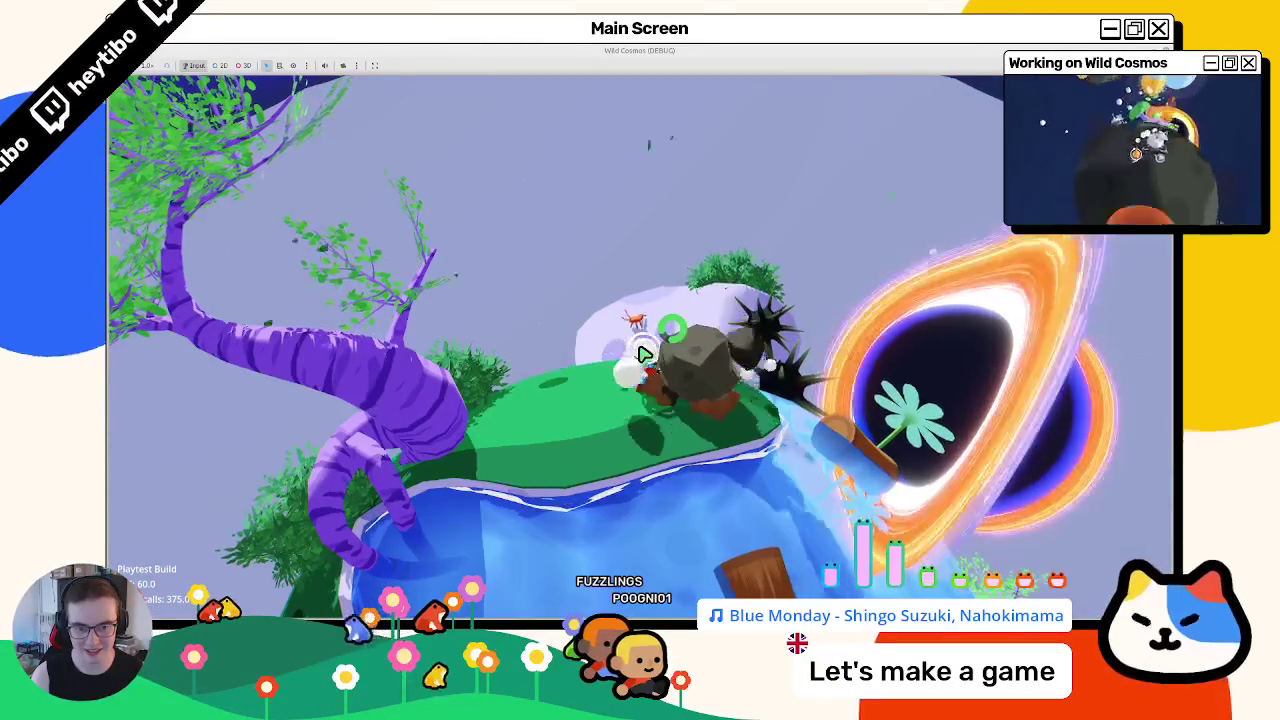
key("w")
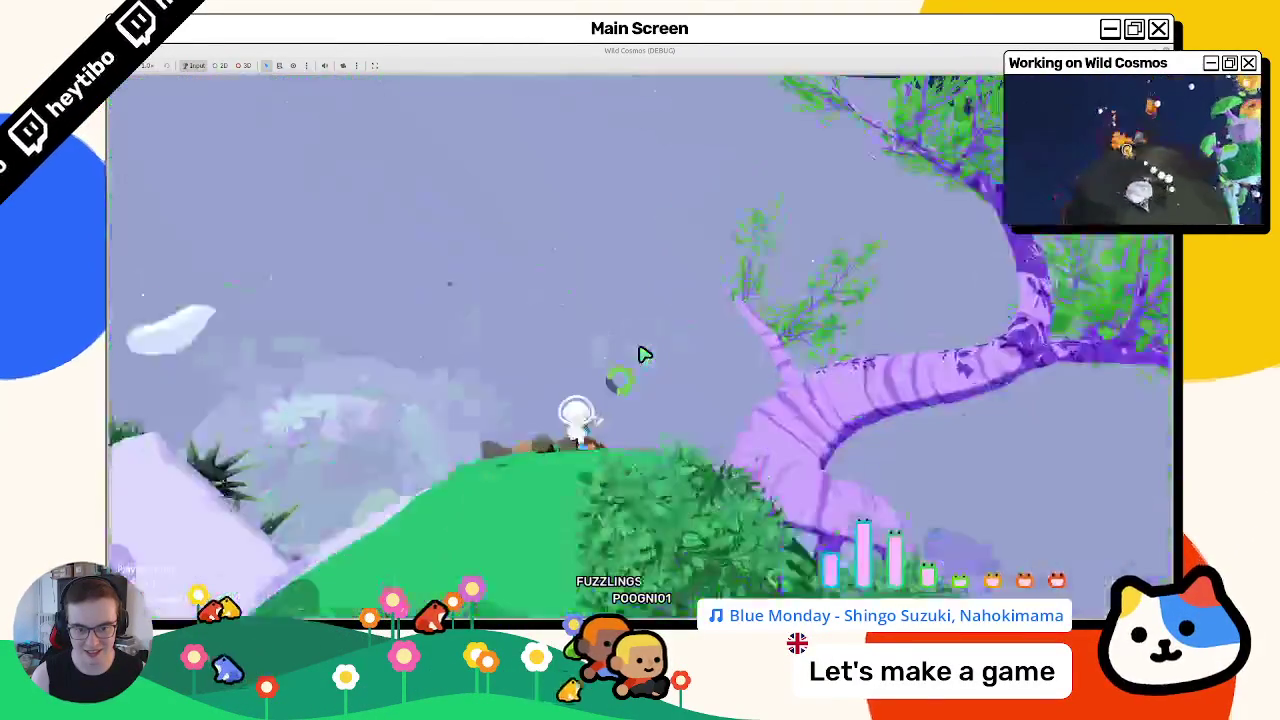
key("w")
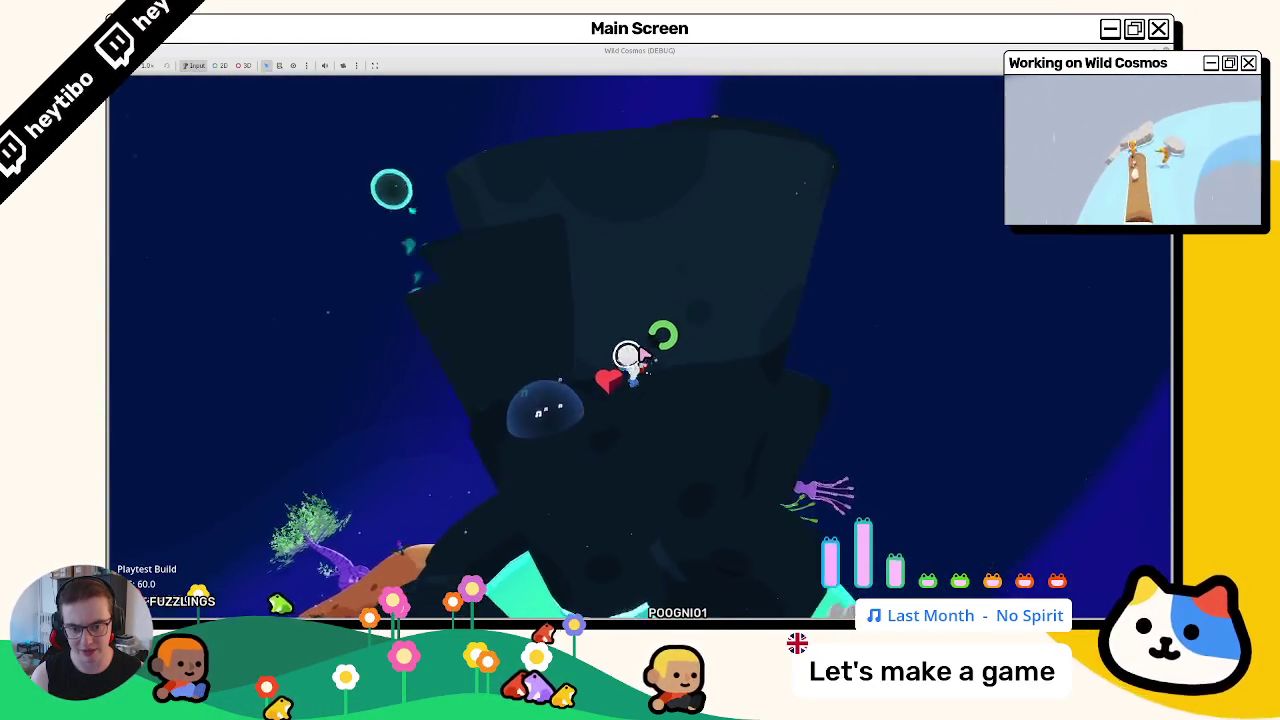
Equip the flashlight from the tool wheel and fire a bubble toward the upper left
key("Tab")
left_click(641, 348)
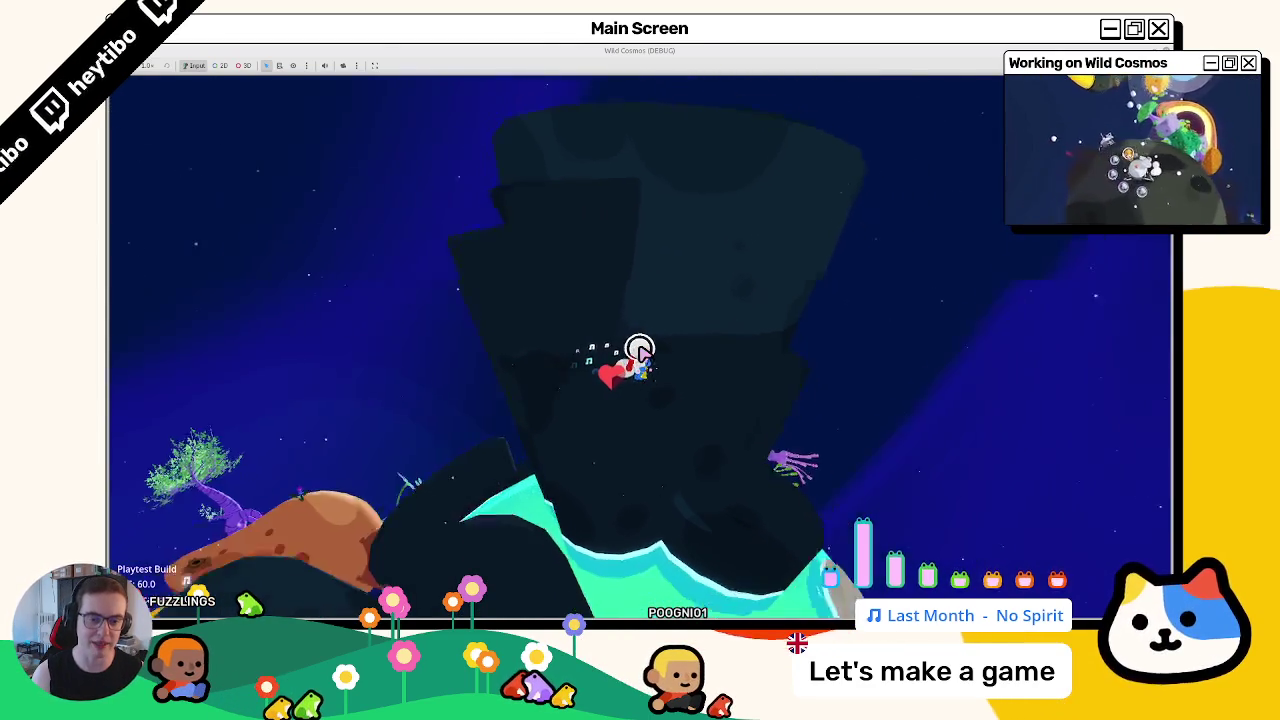
left_click(641, 348)
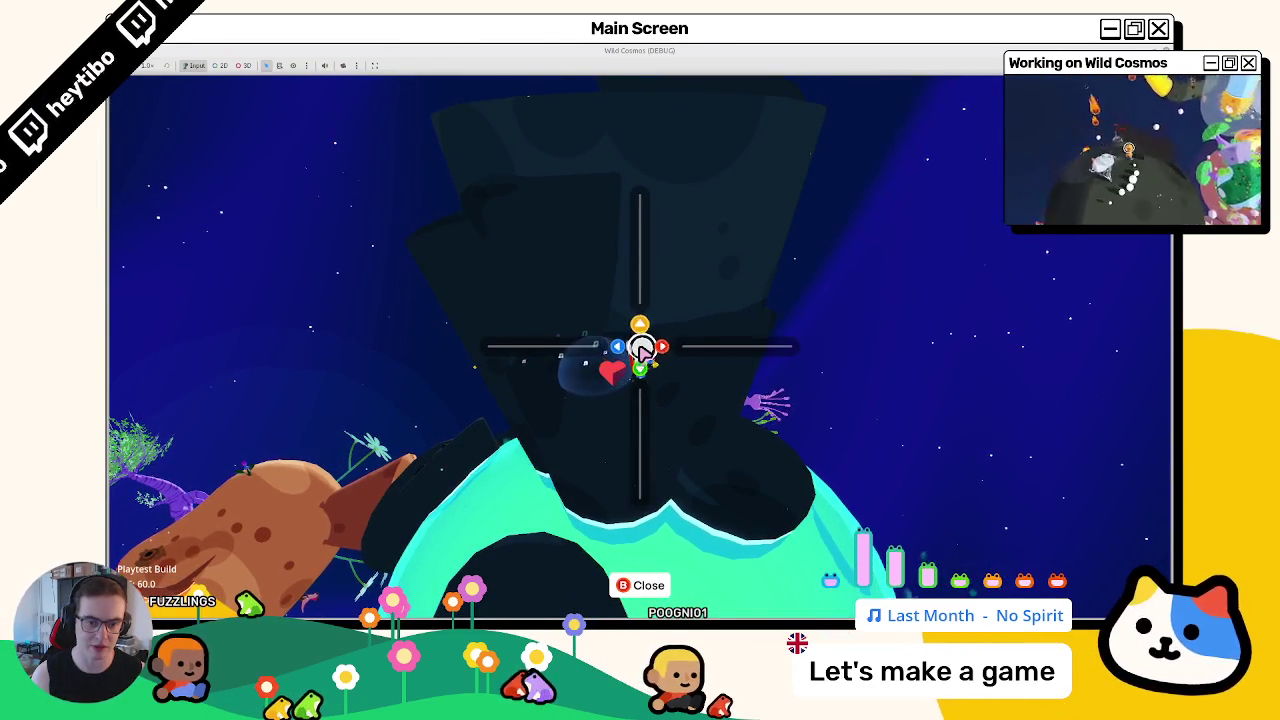
left_click(641, 348)
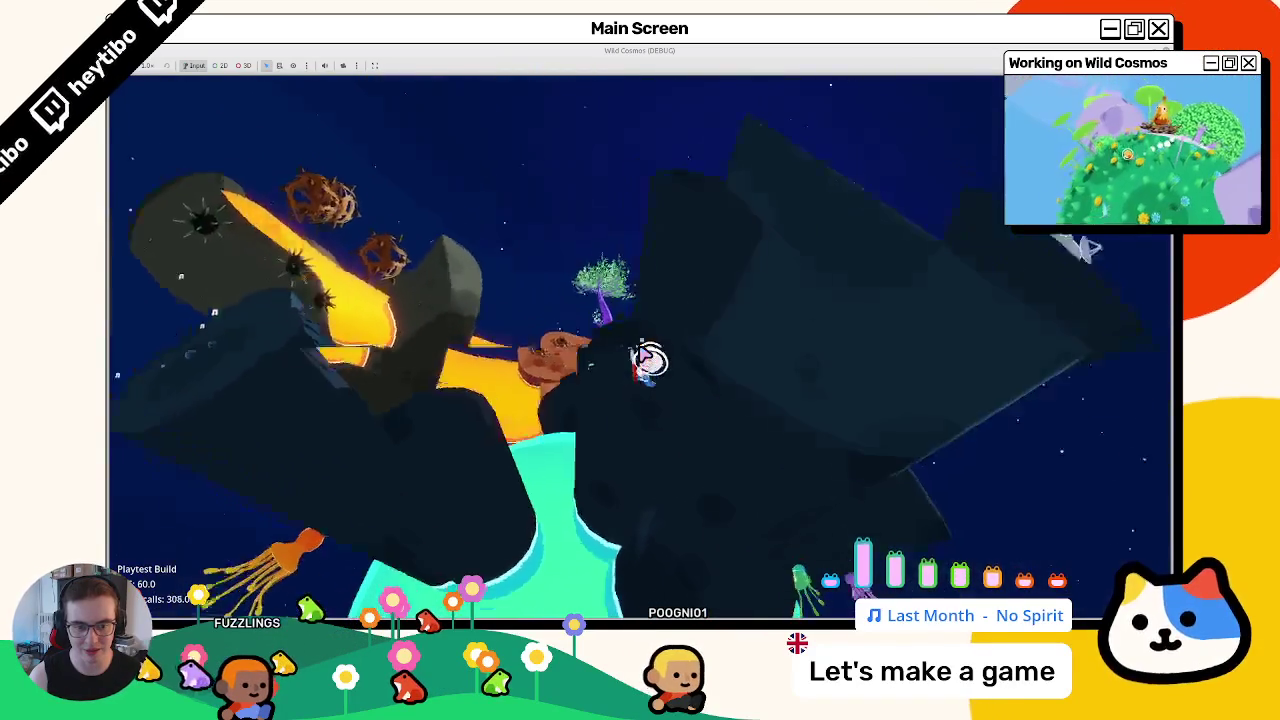
Try the camera tool, view the audio Settings from the pause menu, then exit the game
key("Tab")
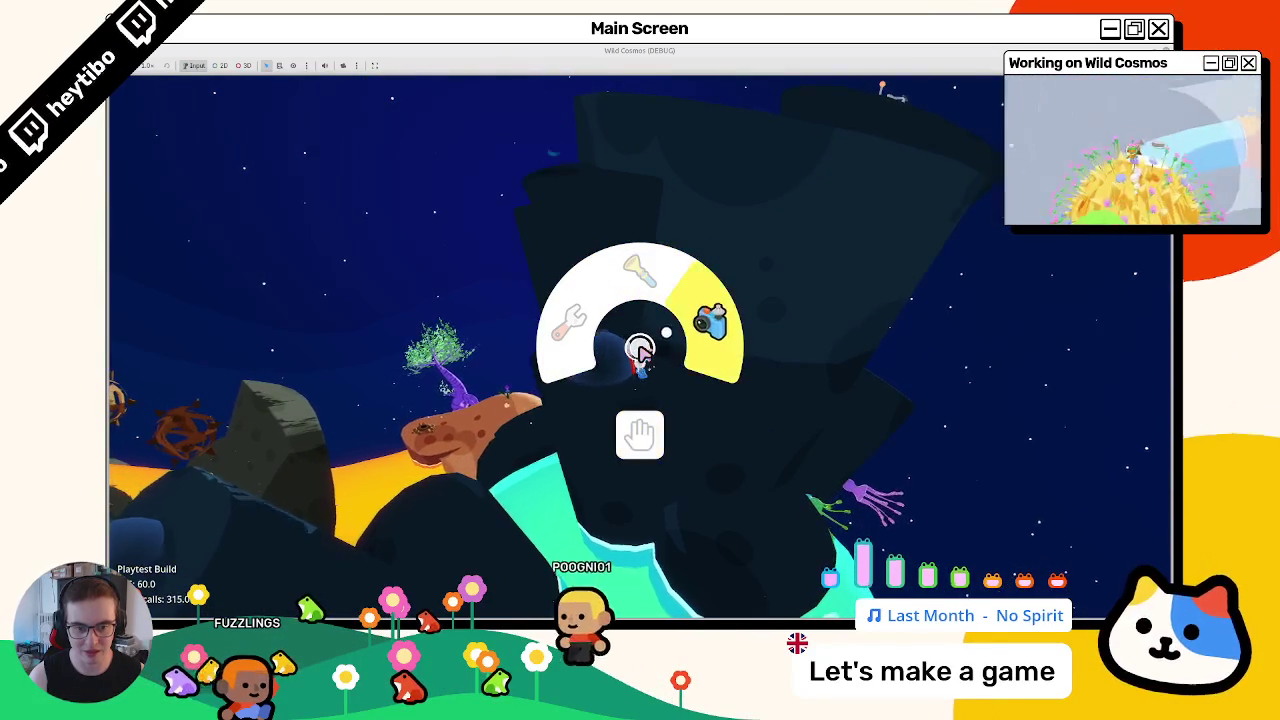
left_click(640, 350)
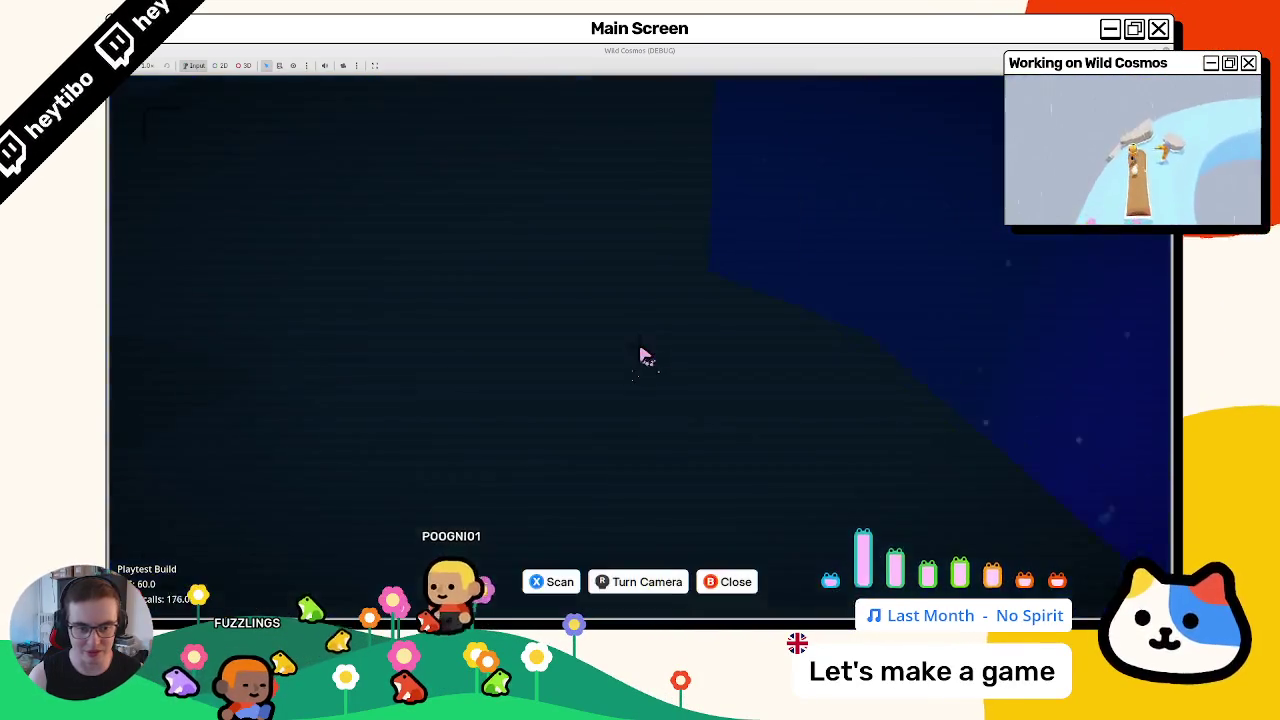
key("Escape")
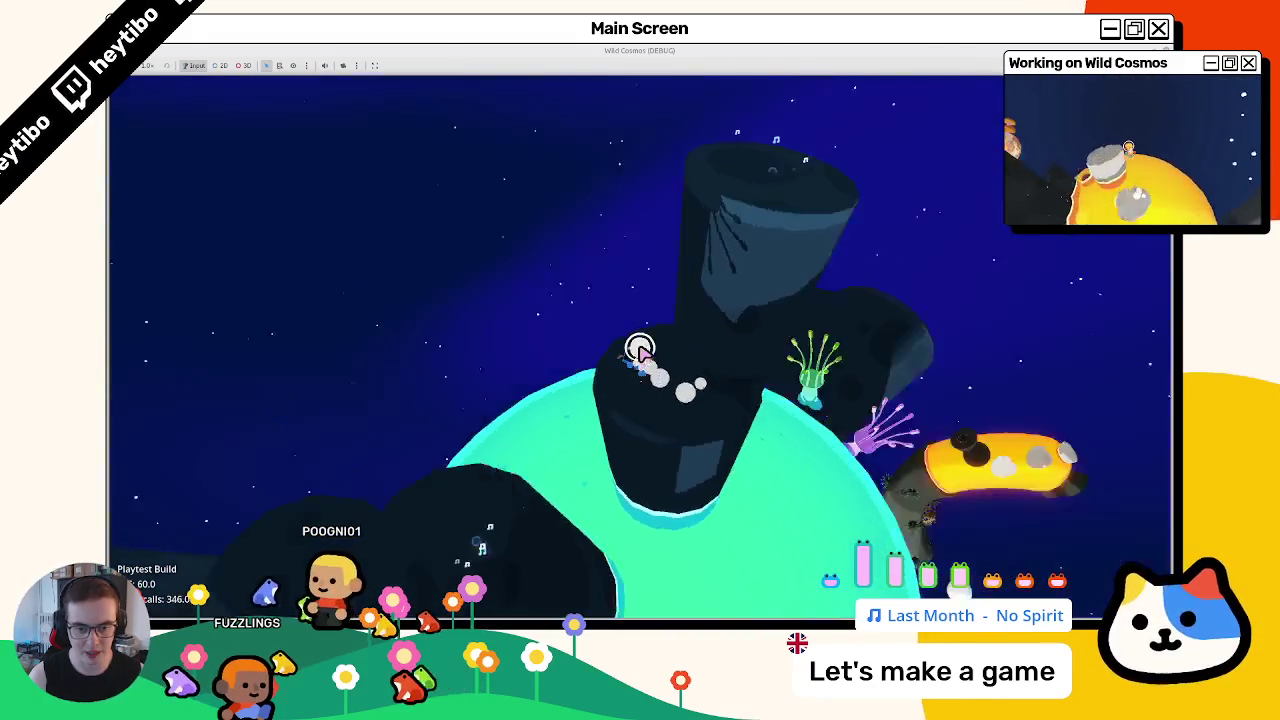
key("Escape")
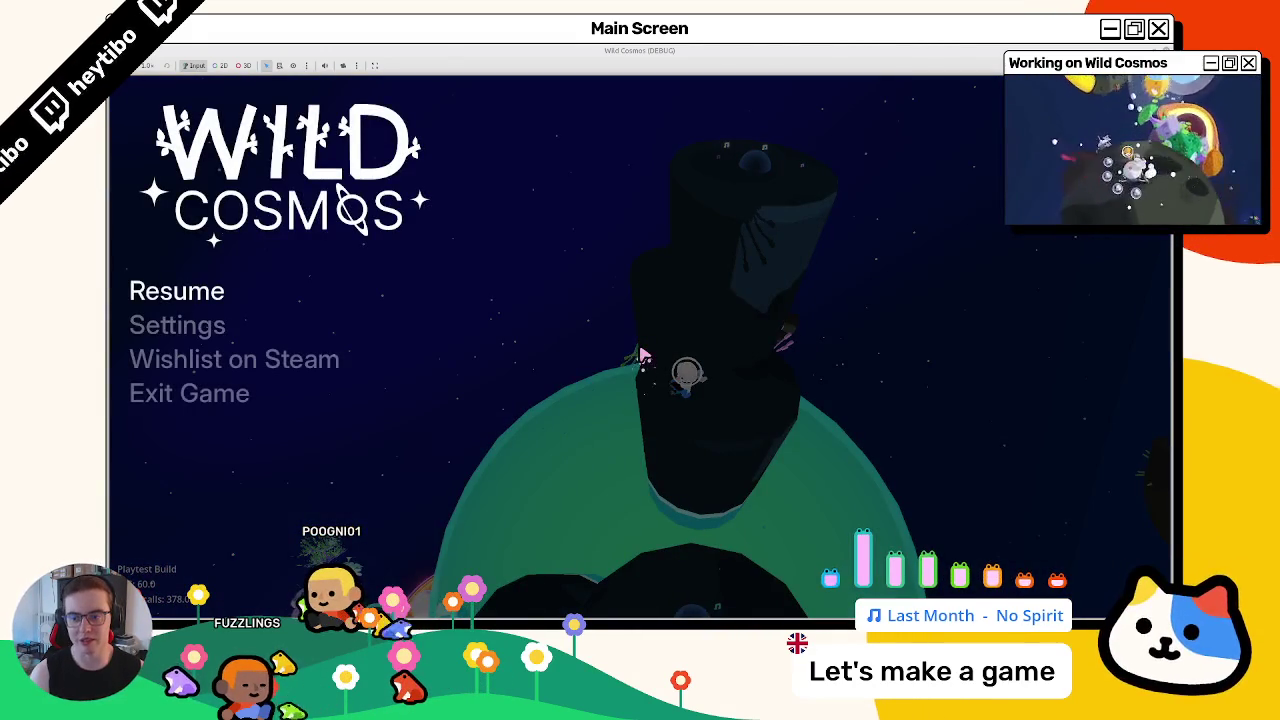
key("Down")
key("Return")
key("Escape")
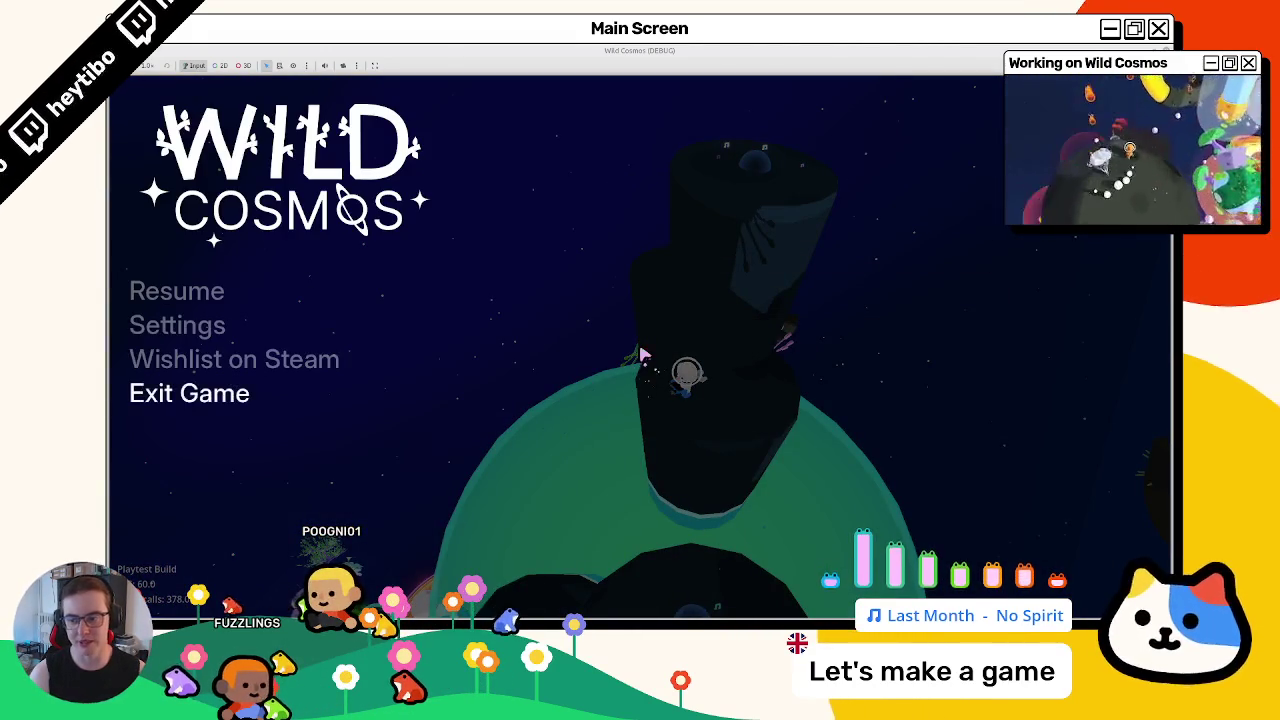
key("Return")
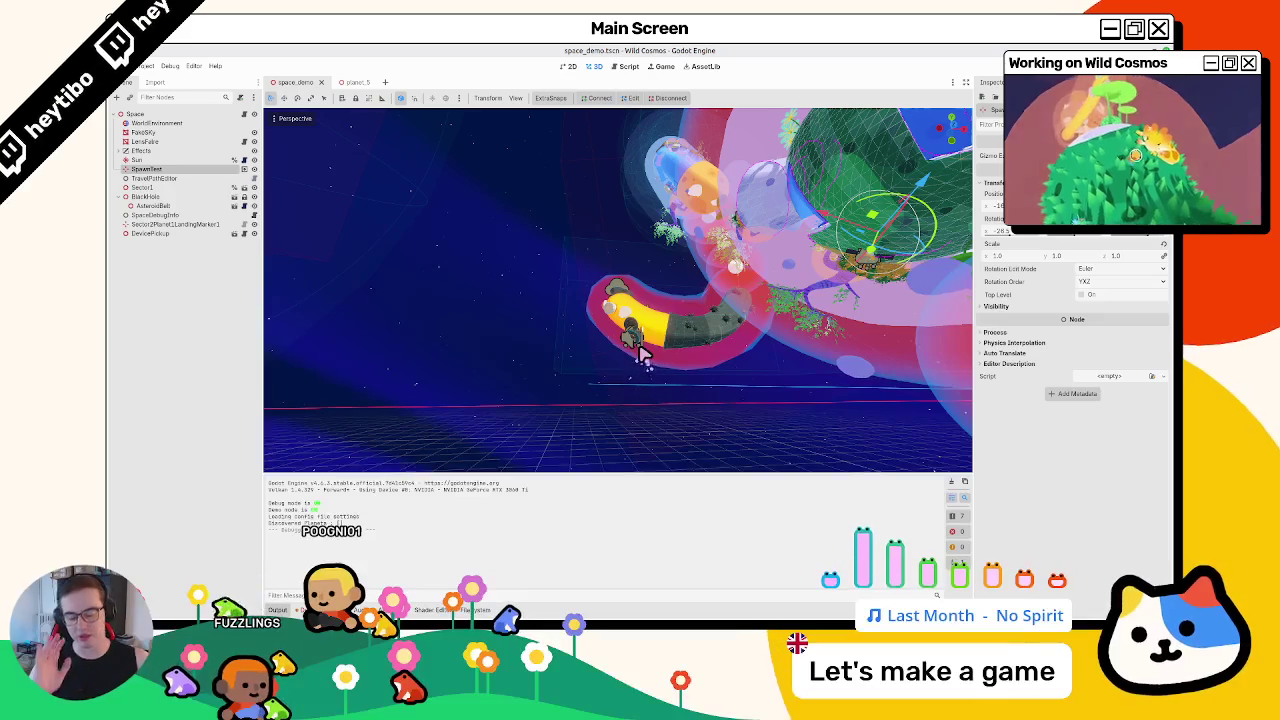
Open Sector1 in its own scene tab and orbit around its planets
mouse_move(850, 343)
left_mouse_down()
mouse_move(553, 322)
mouse_move(632, 356)
left_mouse_up()
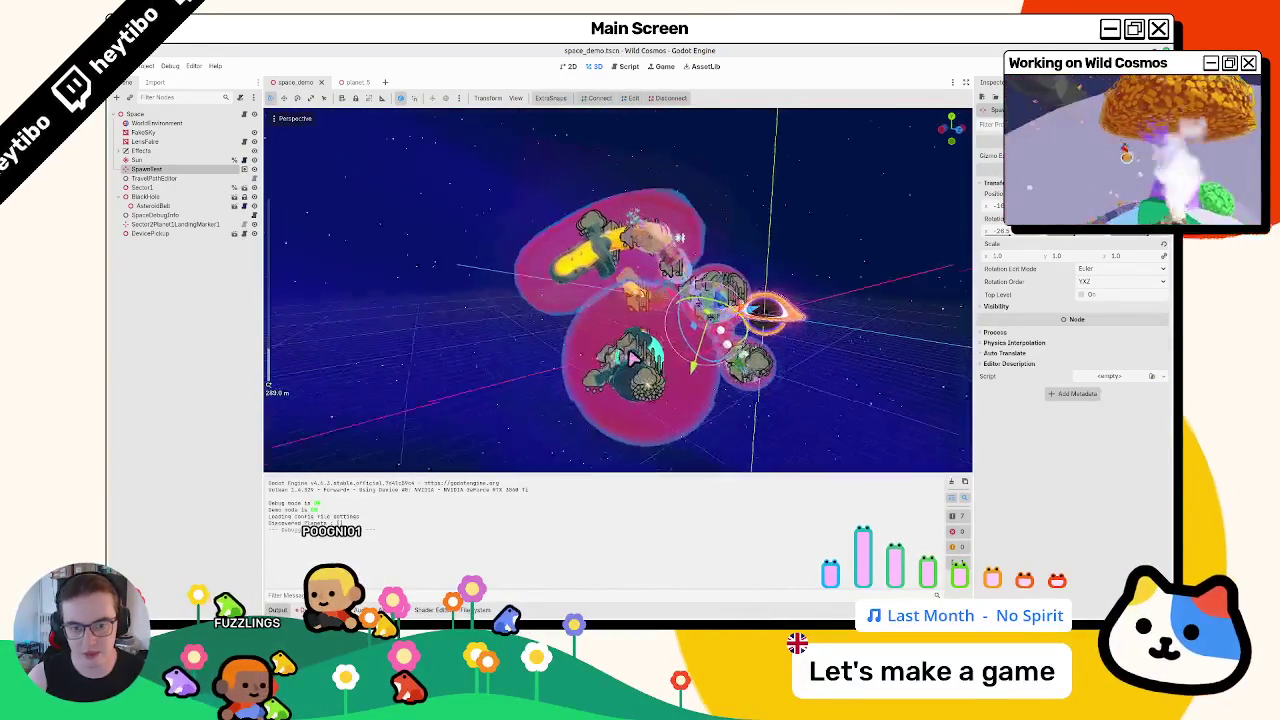
left_click(489, 258)
scroll(489, 258, "up", 5)
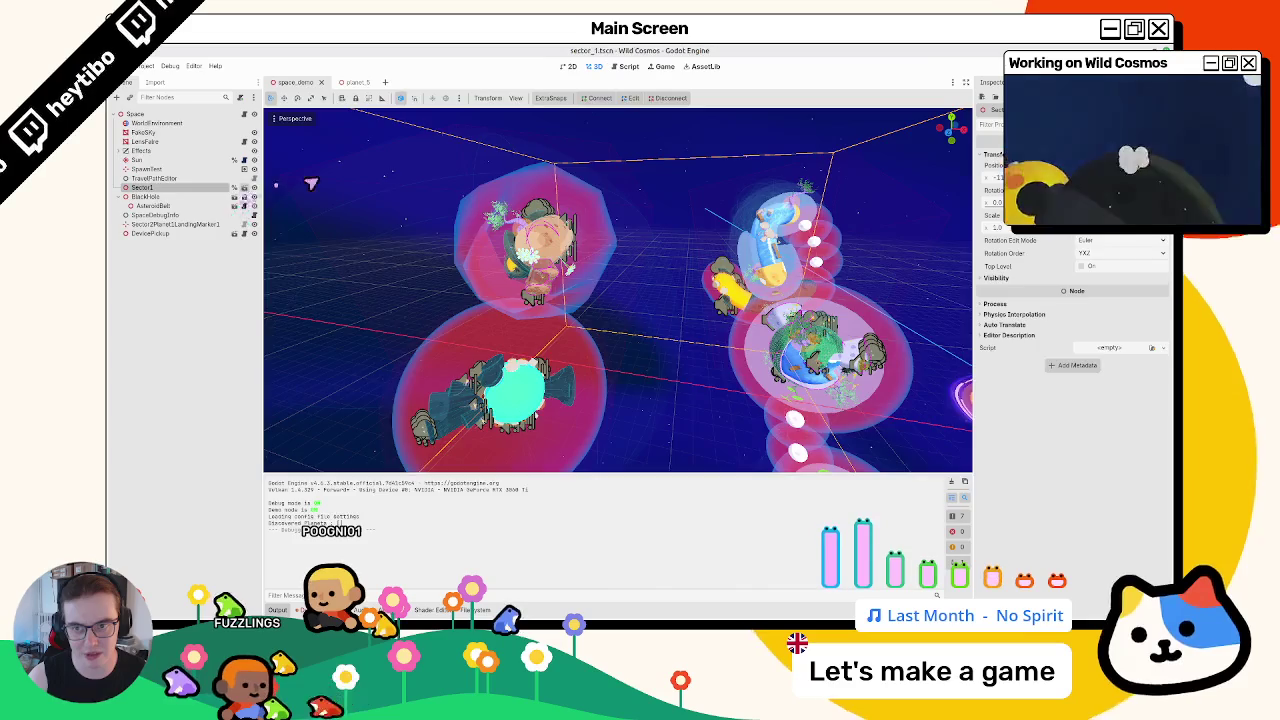
double_click(311, 183)
scroll(505, 290, "down", 3)
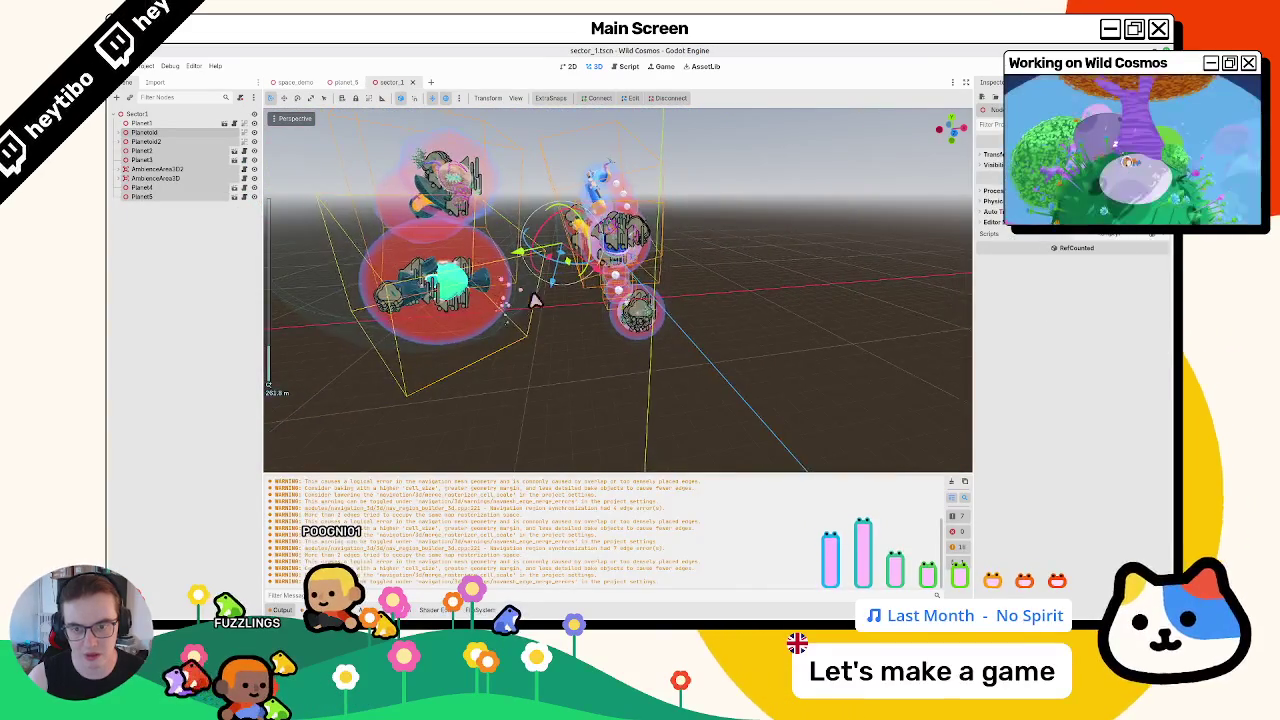
mouse_move(491, 320)
left_mouse_down()
mouse_move(503, 297)
mouse_move(576, 276)
mouse_move(559, 295)
mouse_move(566, 263)
mouse_move(575, 290)
left_mouse_up()
scroll(592, 286, "down", 3)
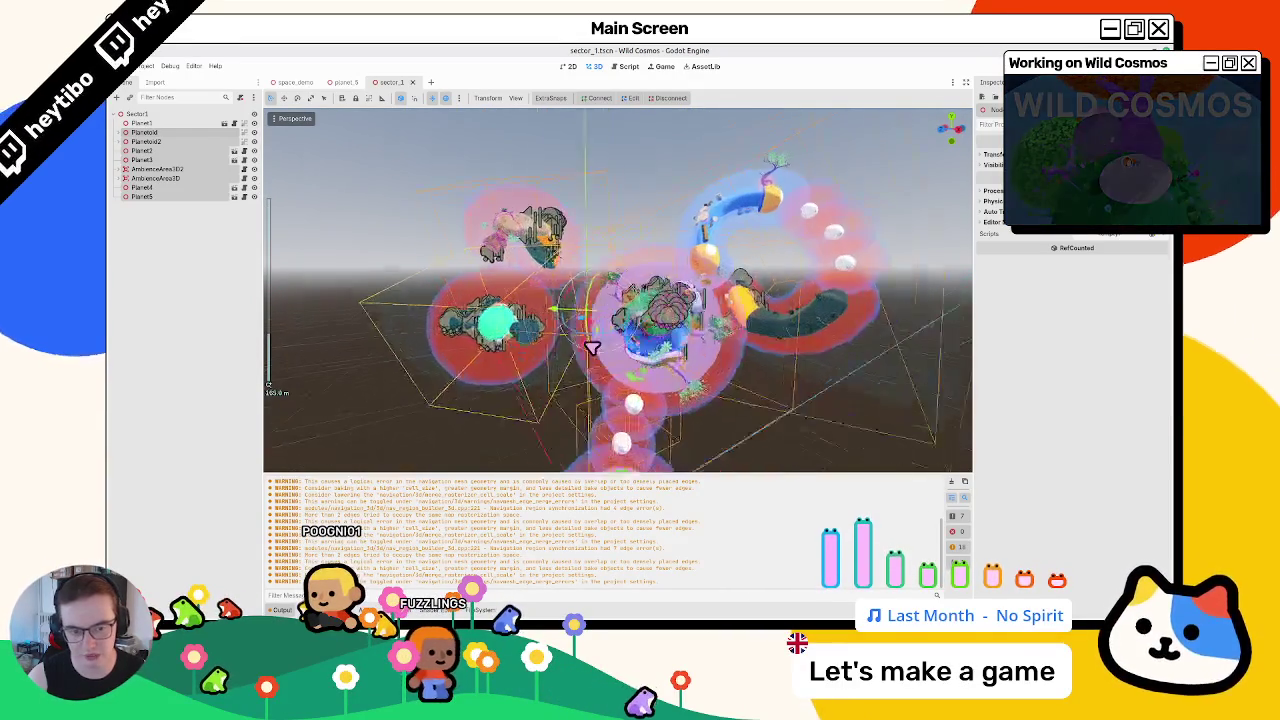
left_click_drag(545, 358, 588, 356)
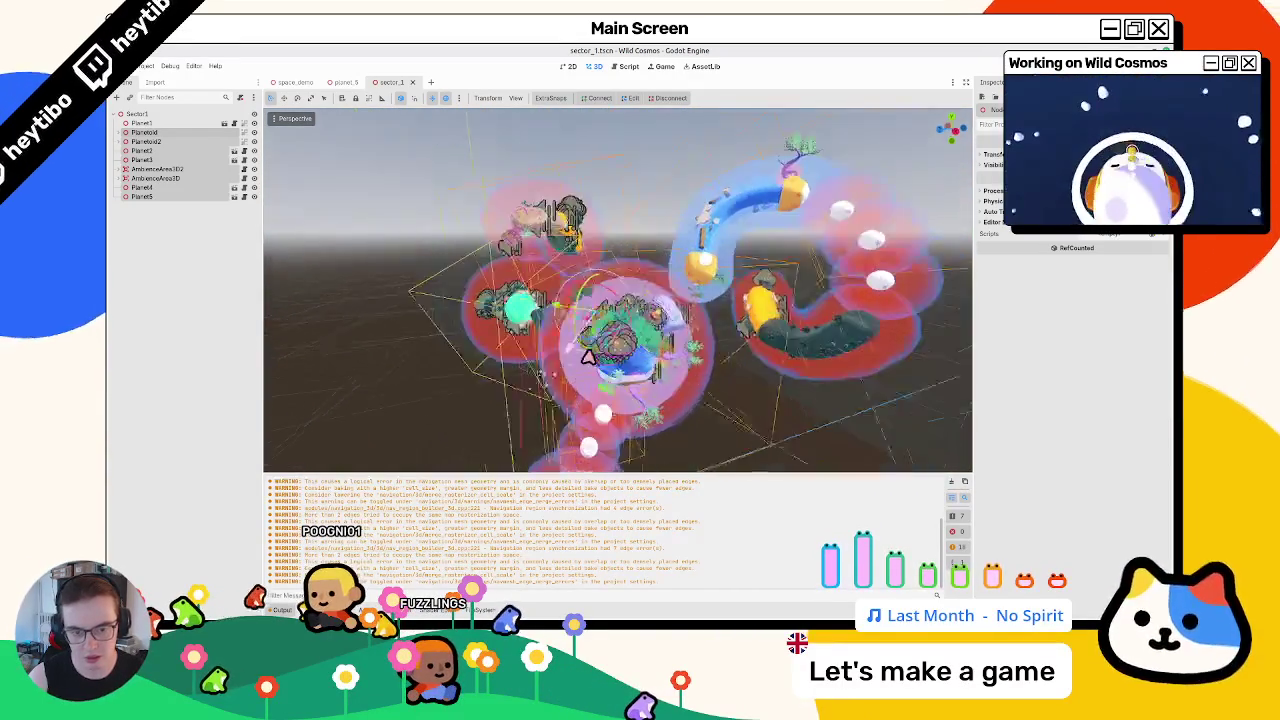
left_click_drag(731, 342, 861, 358)
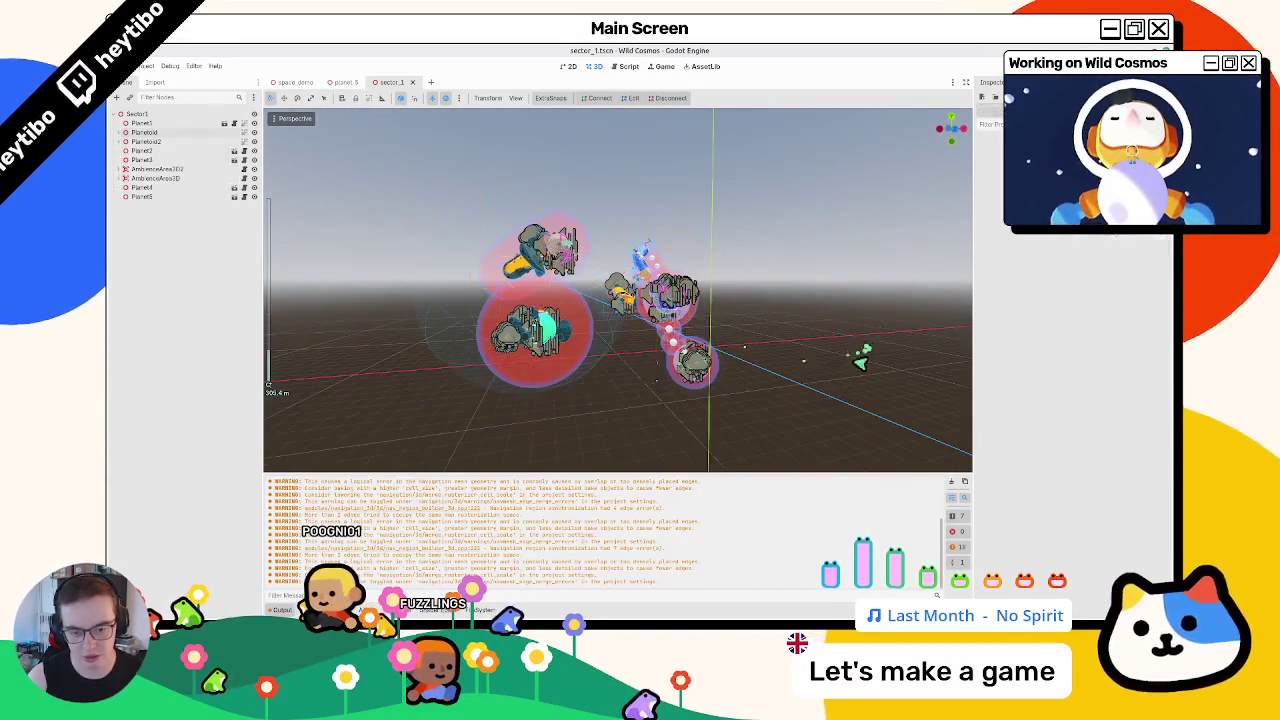
Clear the Output log and select TravelPathEditor in space_demo to show the travel paths
left_click(958, 487)
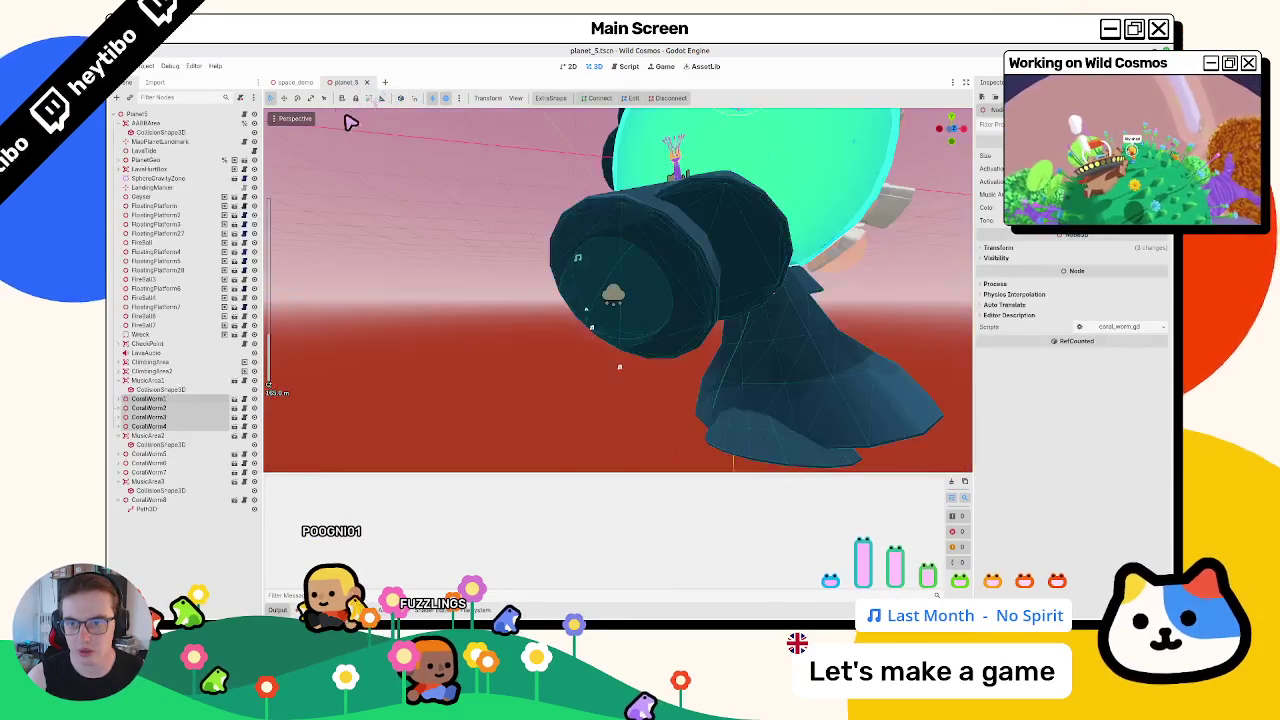
left_click(299, 85)
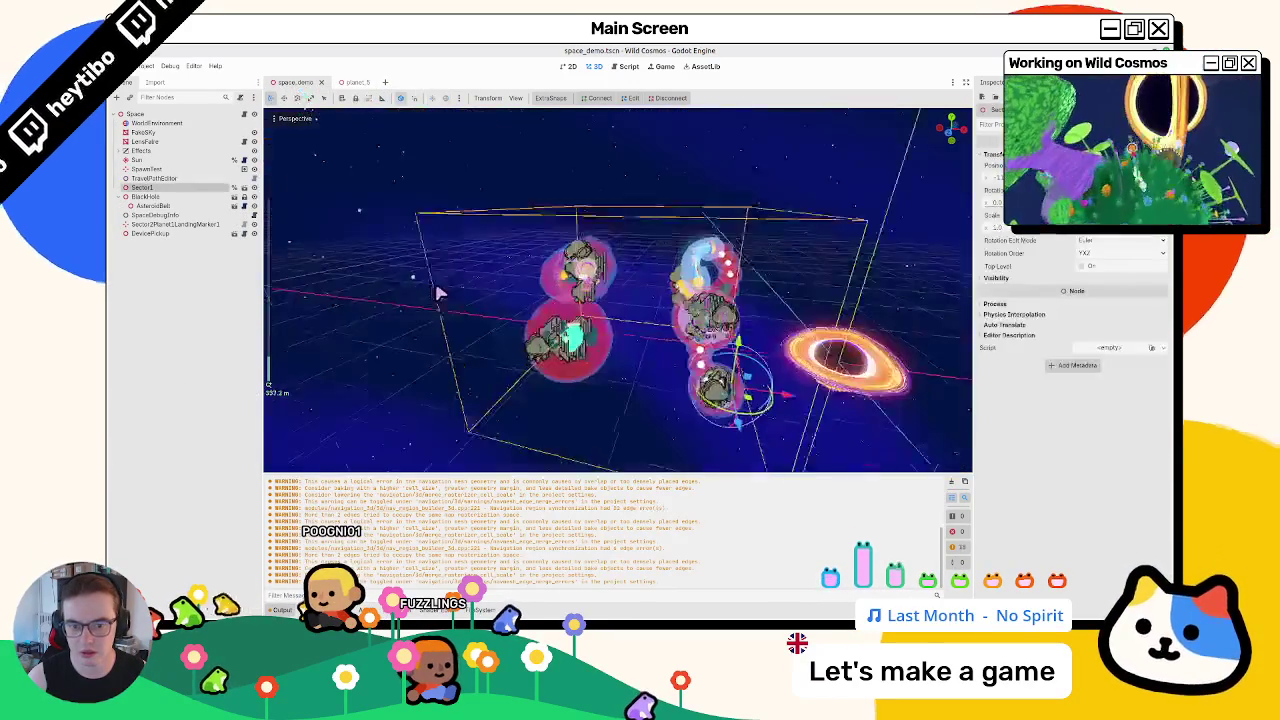
left_click(168, 179)
scroll(540, 275, "up", 3)
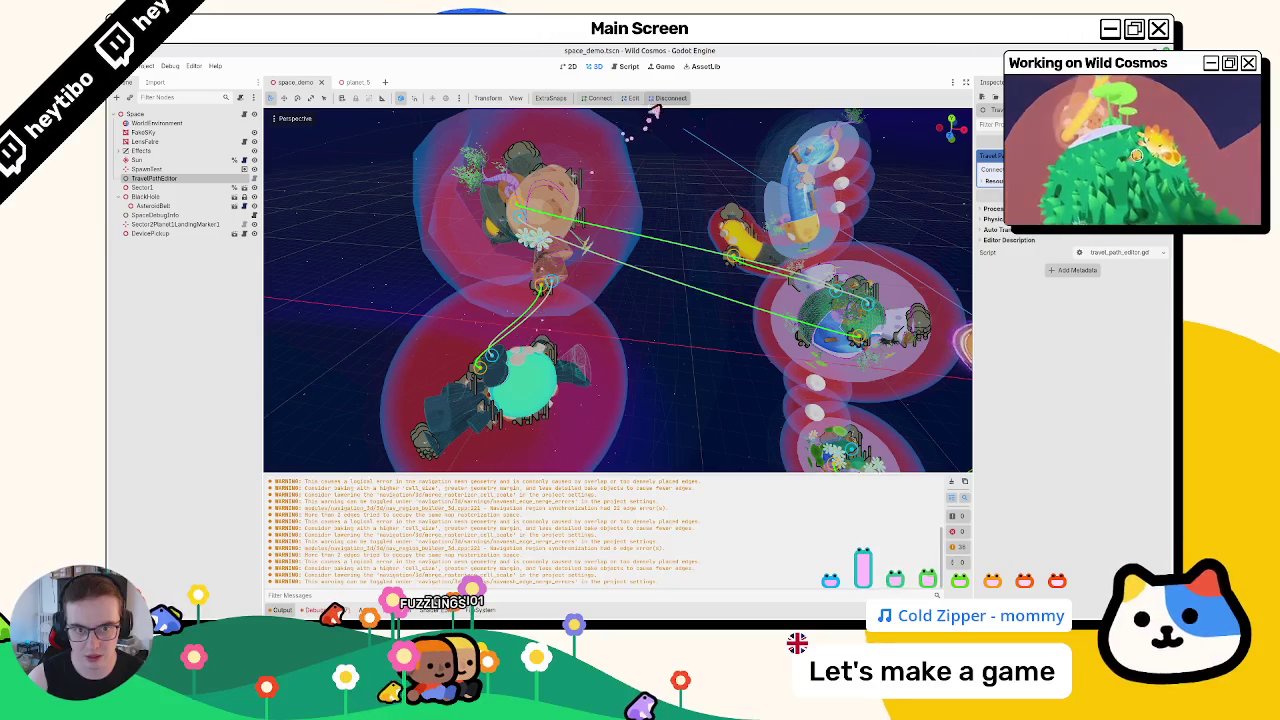
Clear the Output log and browse the 127 errors in the debugger's Errors list
left_click(959, 486)
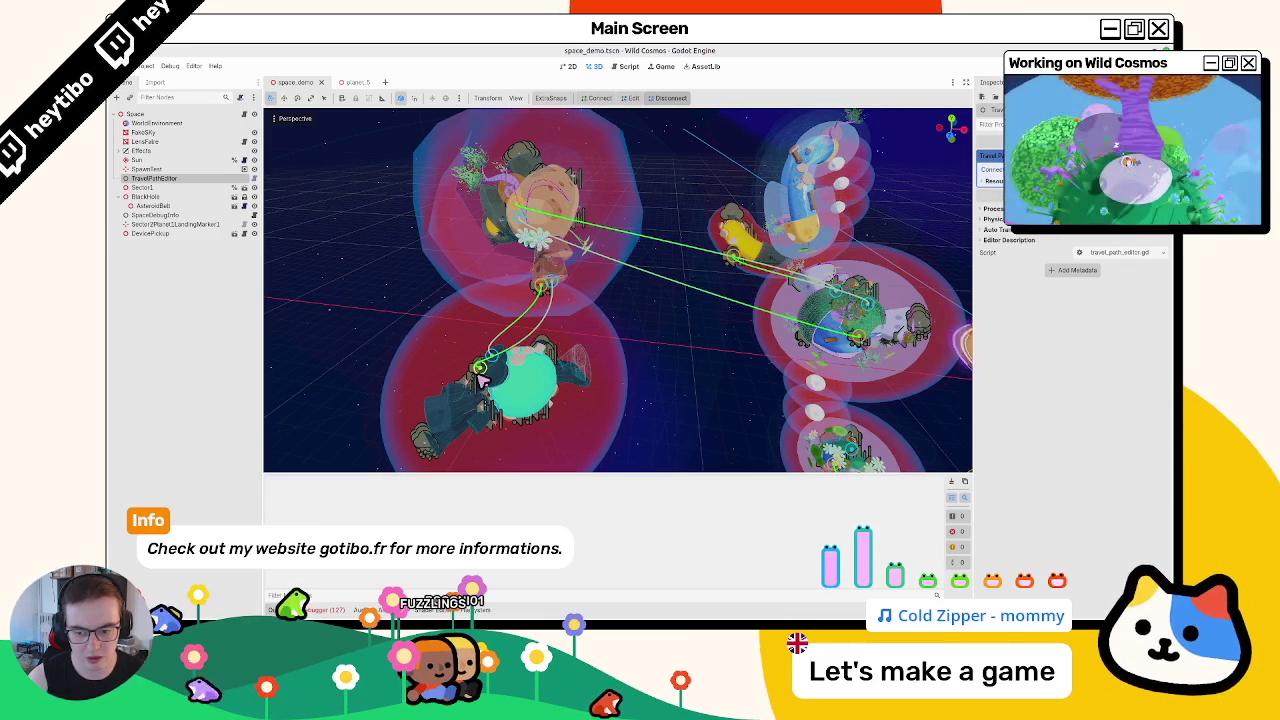
left_click(300, 609)
left_click(340, 433)
scroll(410, 525, "down", 5)
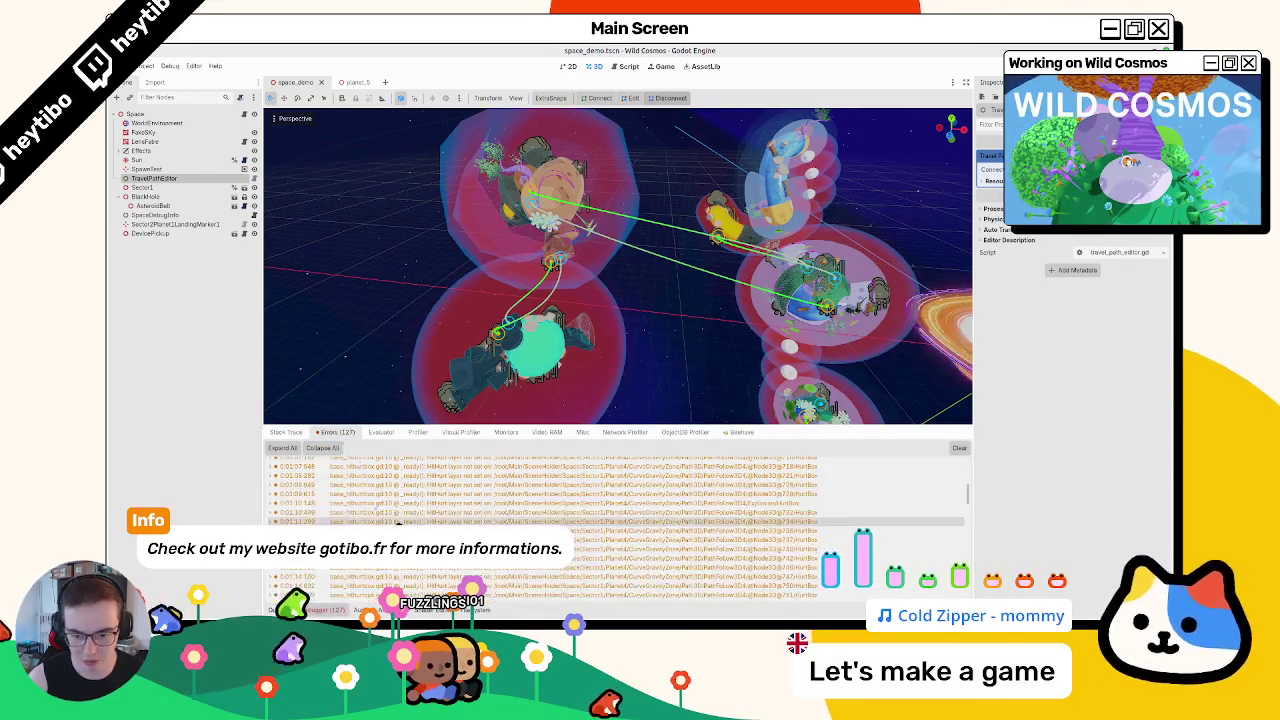
scroll(410, 526, "down", 10)
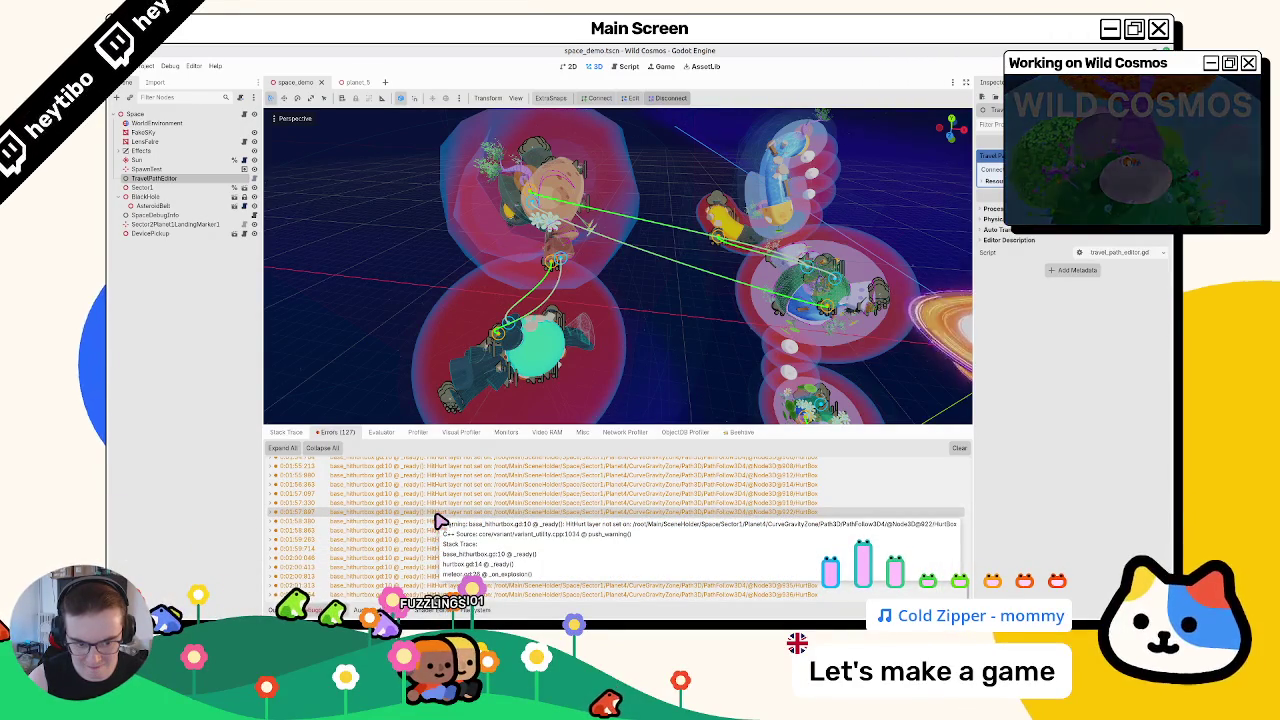
scroll(634, 520, "down", 8)
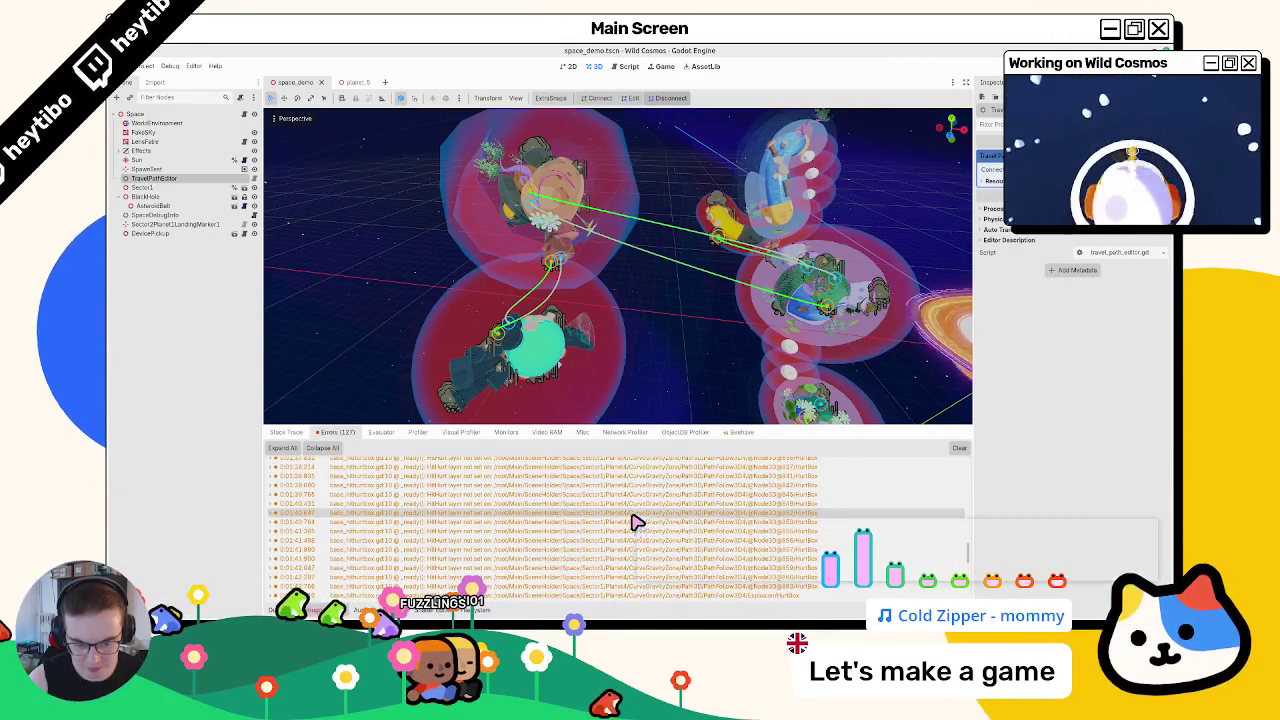
Open base_hithurtbox.gd at the HitHurt warning, clear all errors, and return to 3D
double_click(520, 522)
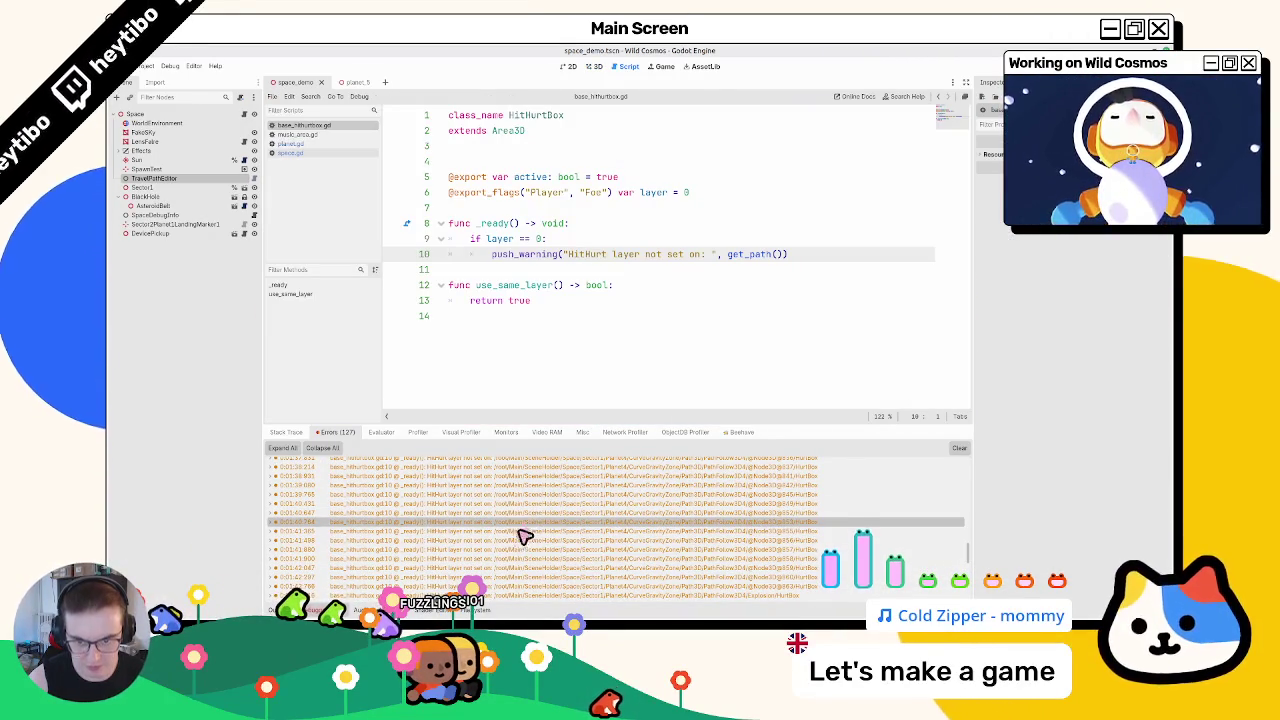
scroll(525, 535, "down", 5)
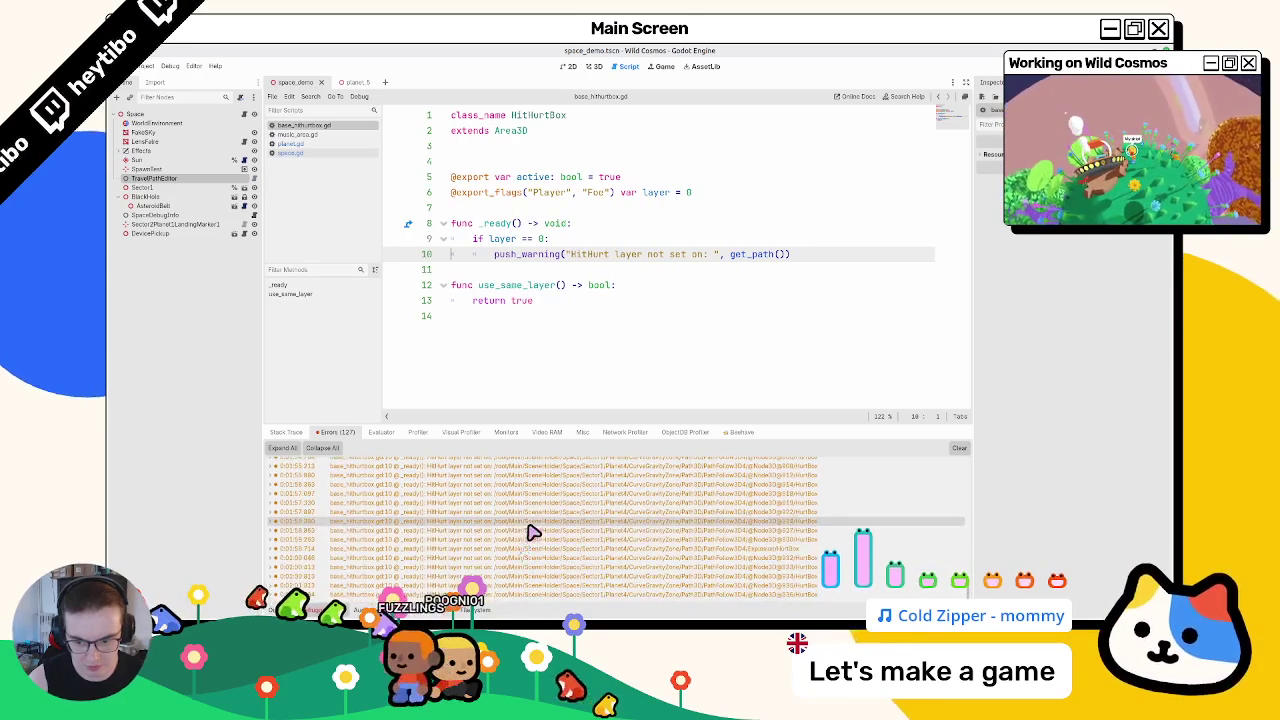
scroll(533, 532, "down", 15)
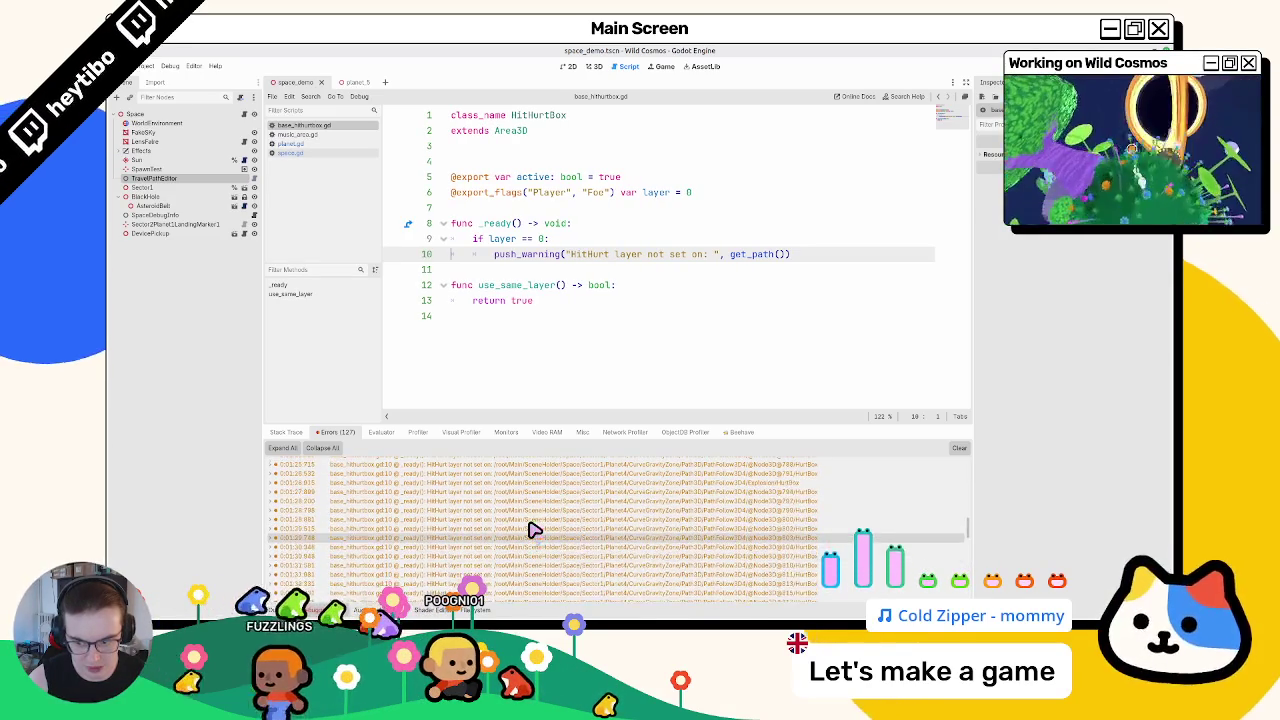
scroll(533, 530, "up", 15)
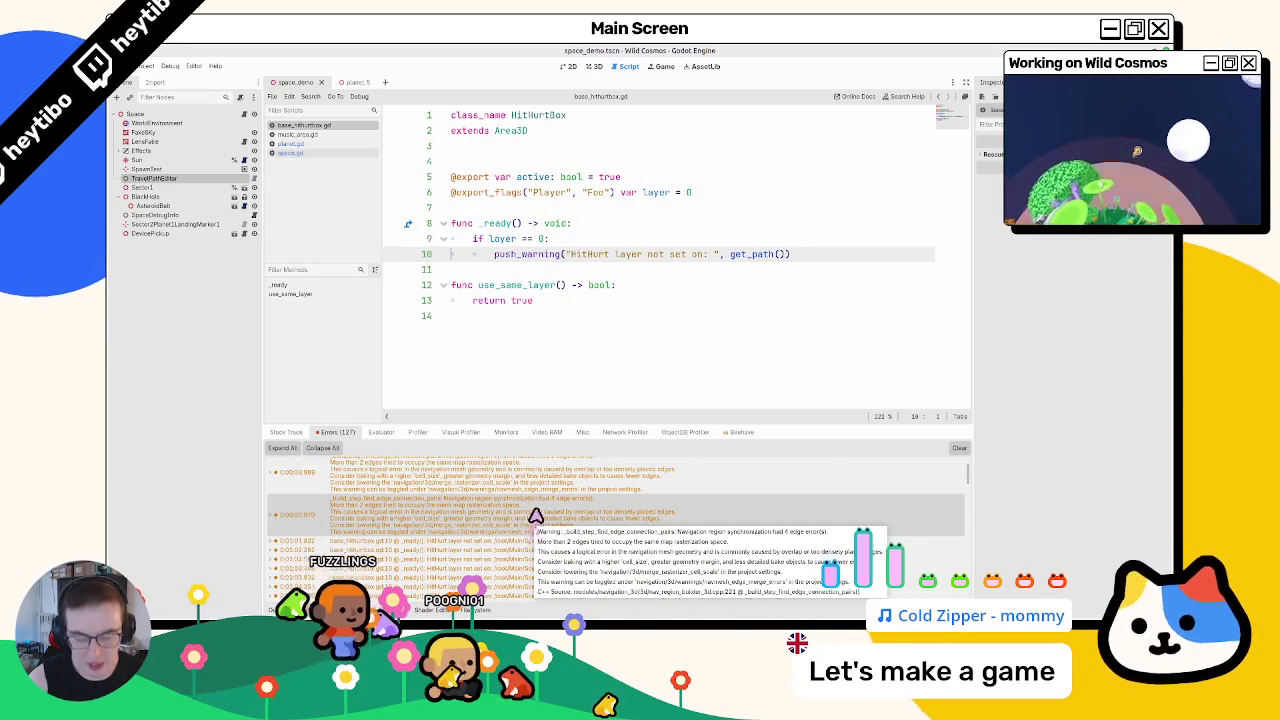
left_click(959, 449)
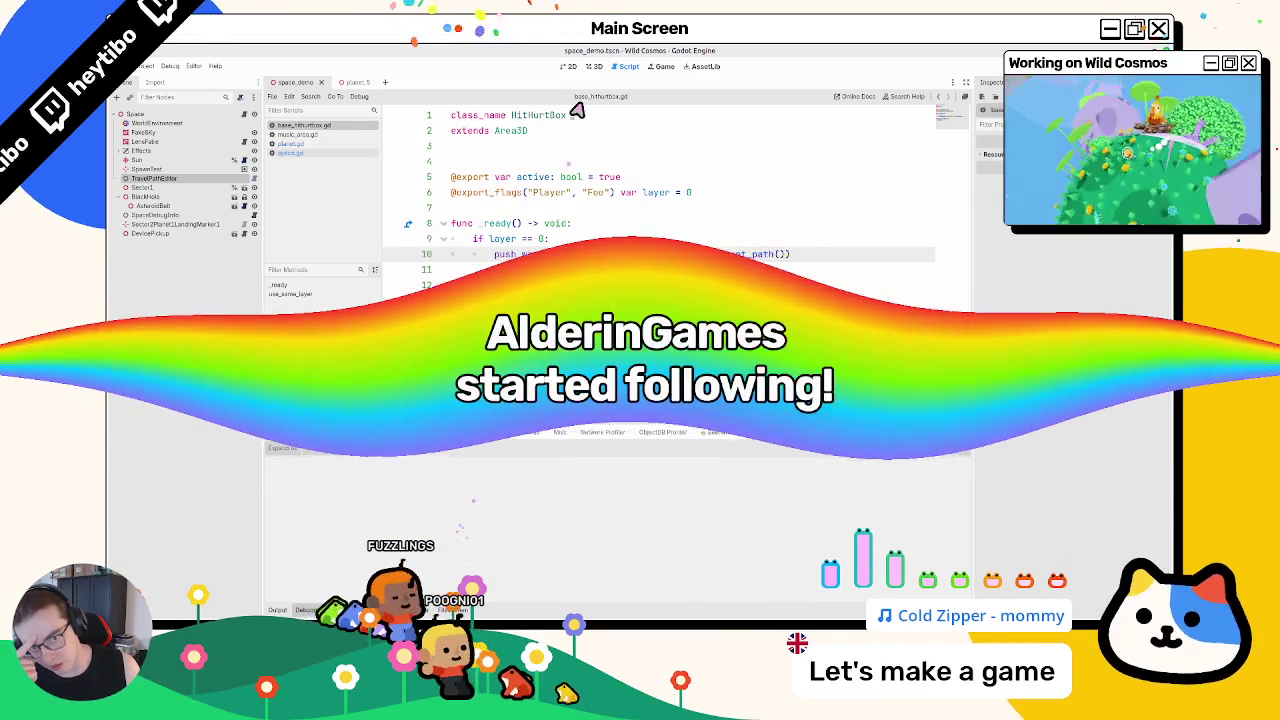
left_click(592, 67)
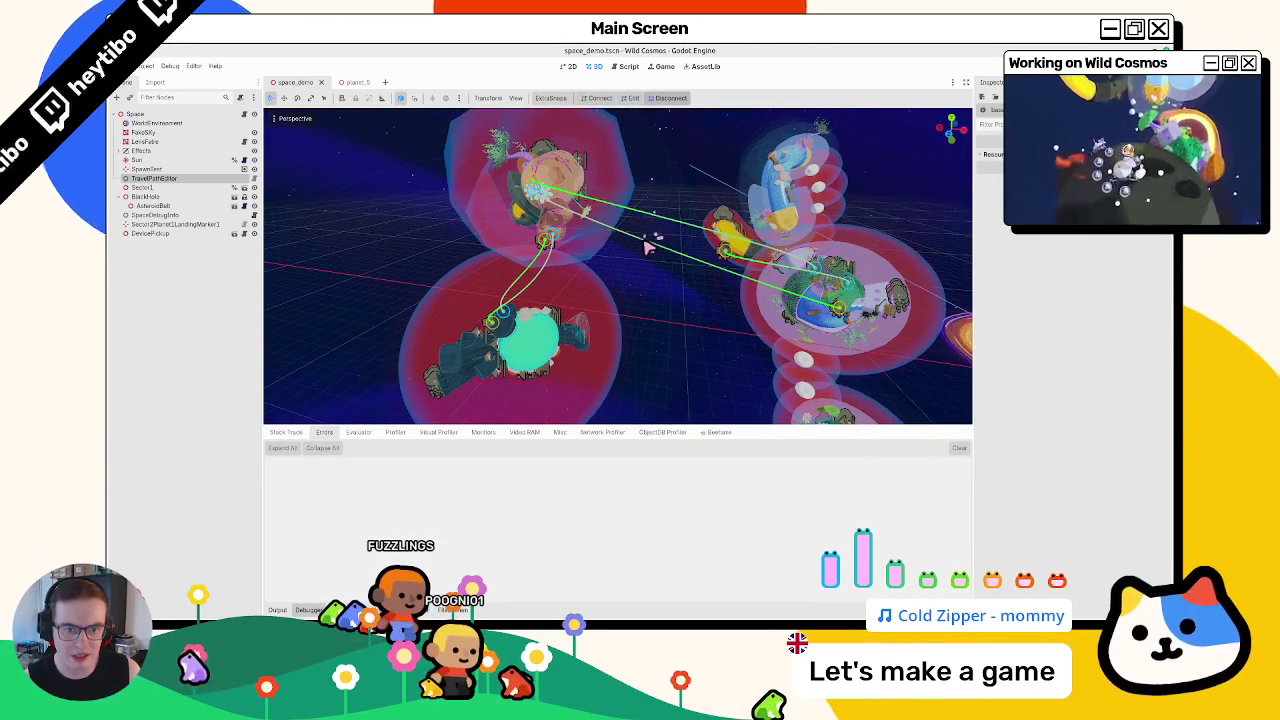
Turn on travel path connecting mode and zoom and orbit around the planets and black hole
left_click(600, 98)
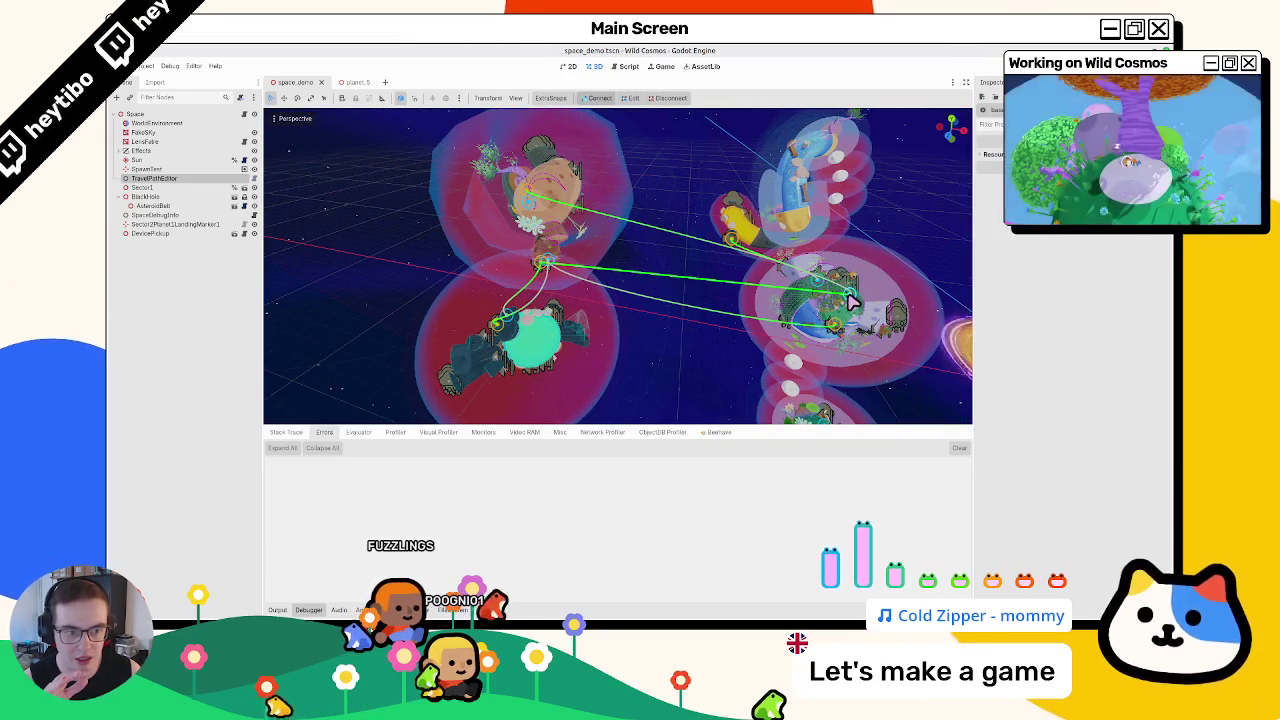
scroll(850, 300, "down", 3)
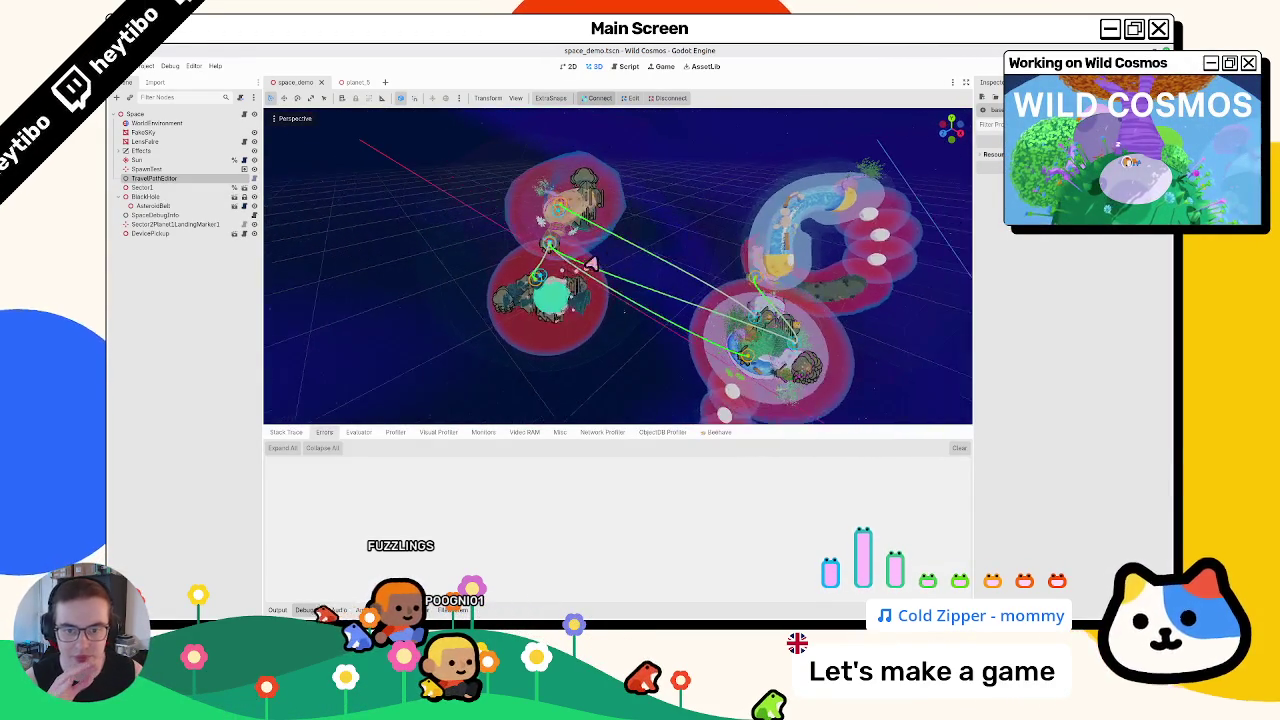
left_click_drag(590, 265, 646, 246)
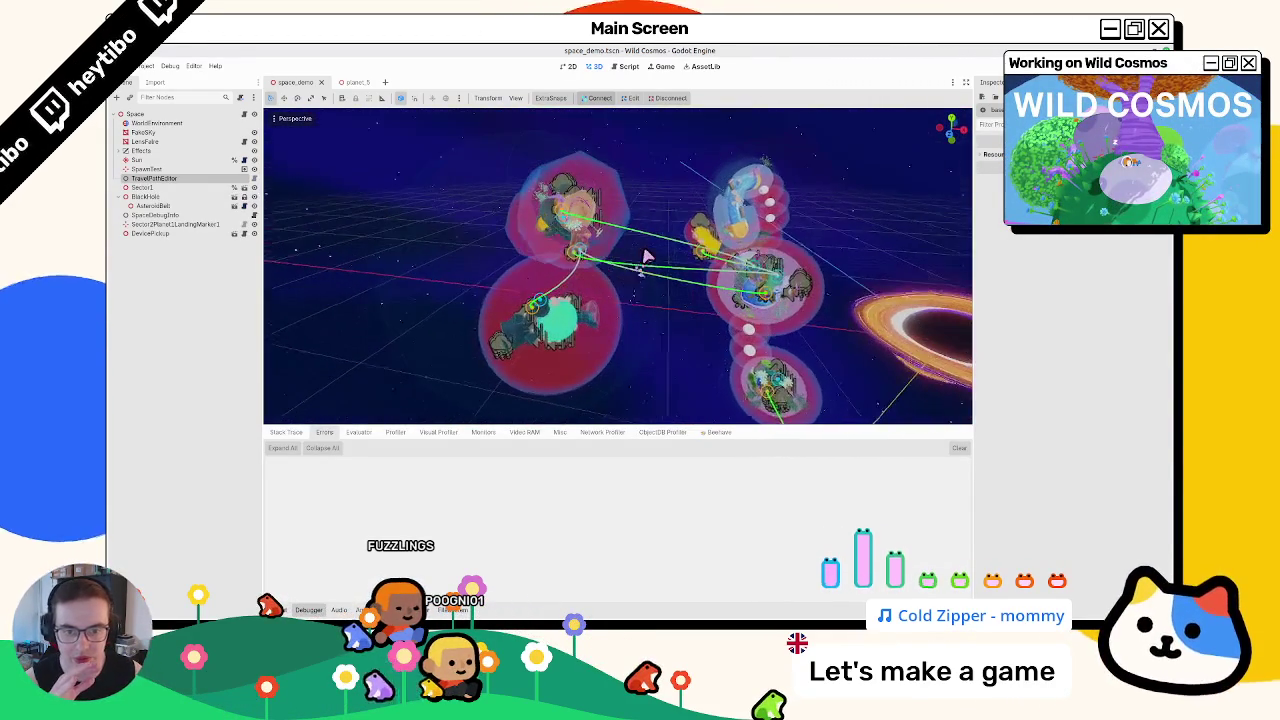
scroll(578, 258, "up", 2)
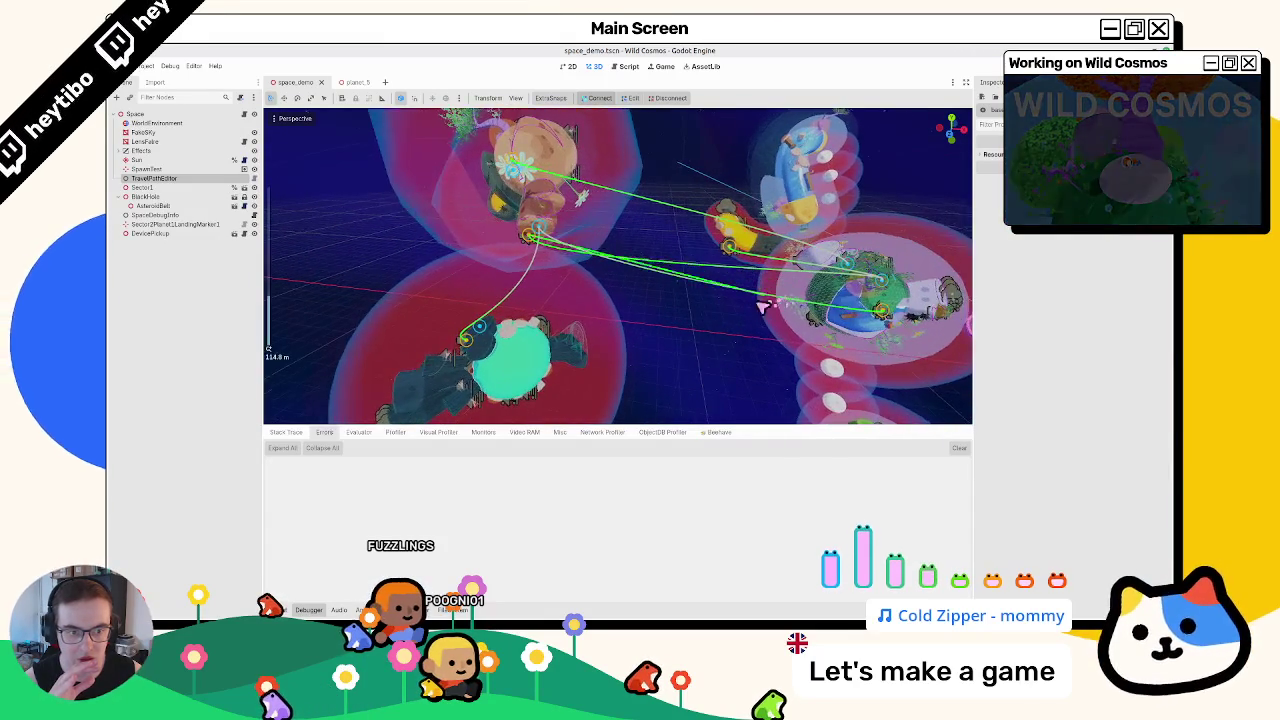
scroll(780, 305, "up", 1)
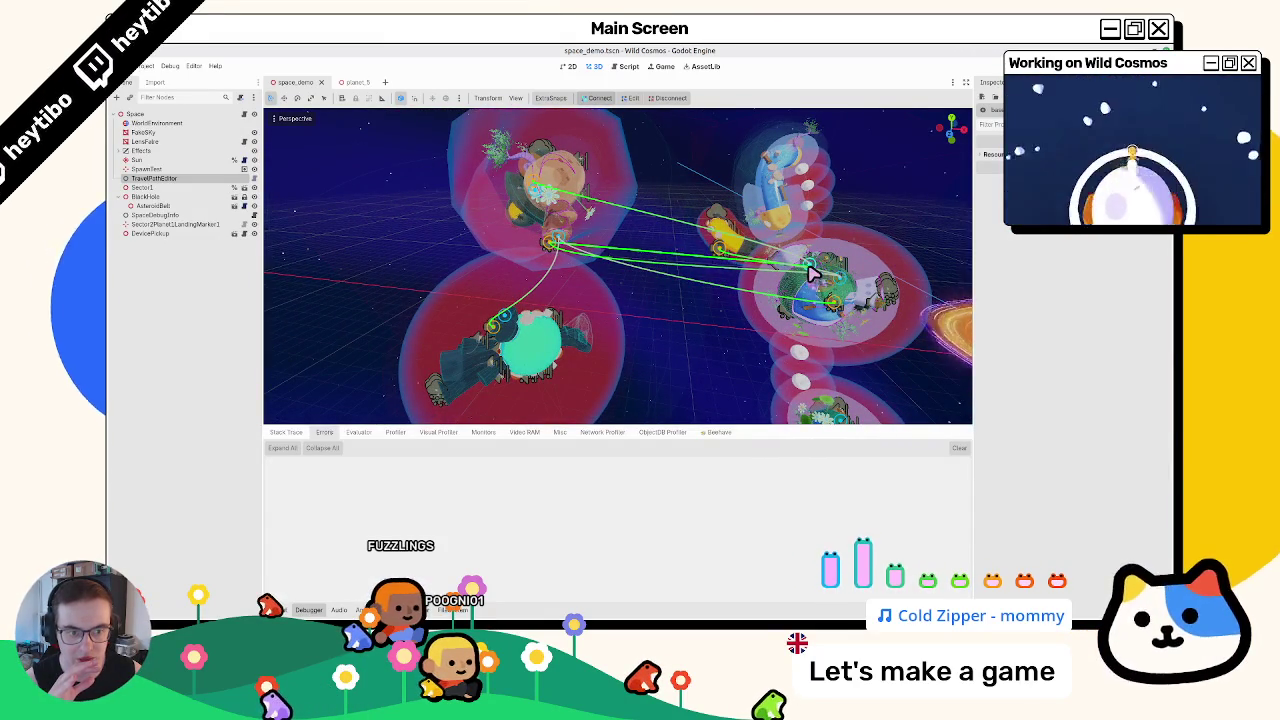
scroll(740, 280, "up", 3)
scroll(714, 285, "down", 3)
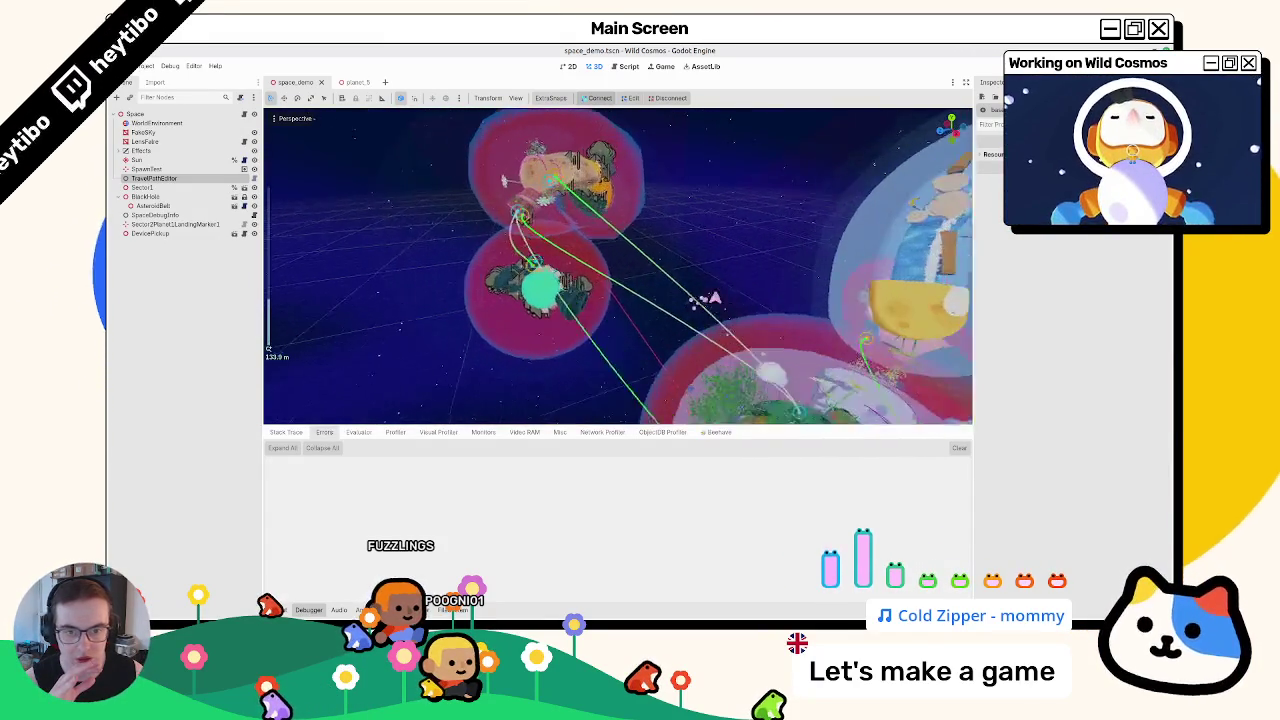
left_click_drag(748, 300, 579, 285)
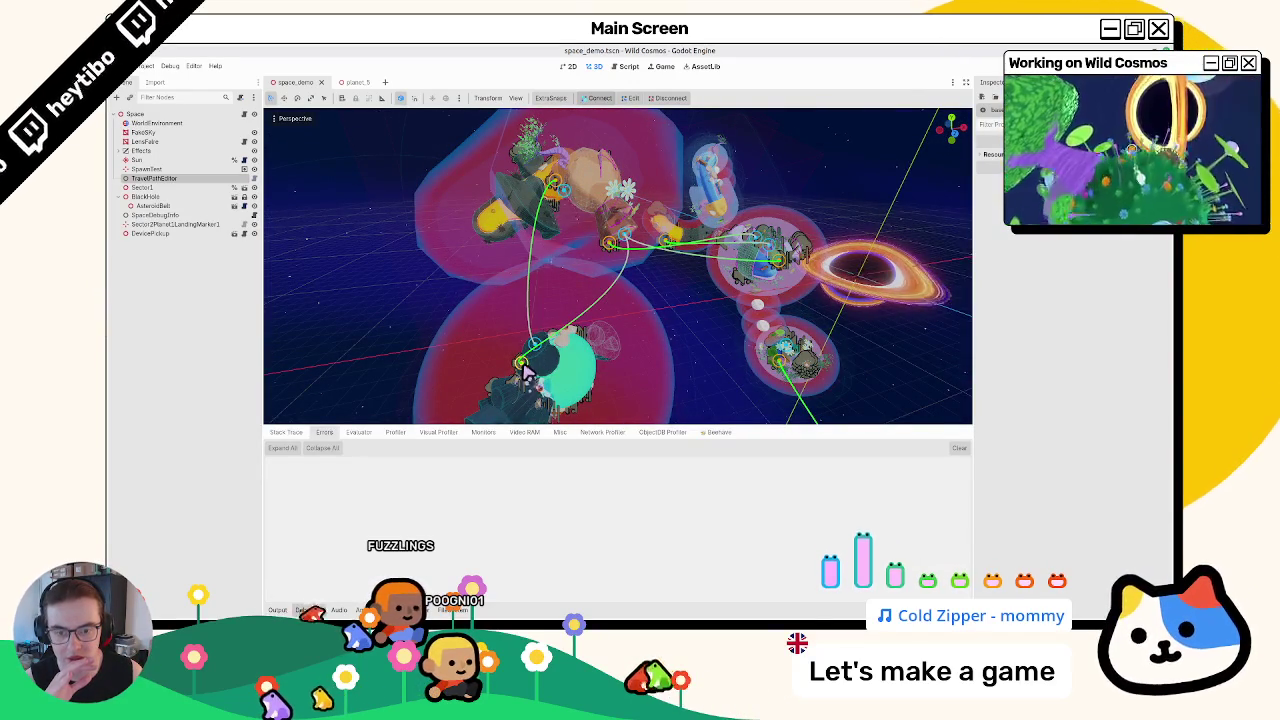
scroll(581, 230, "down", 2)
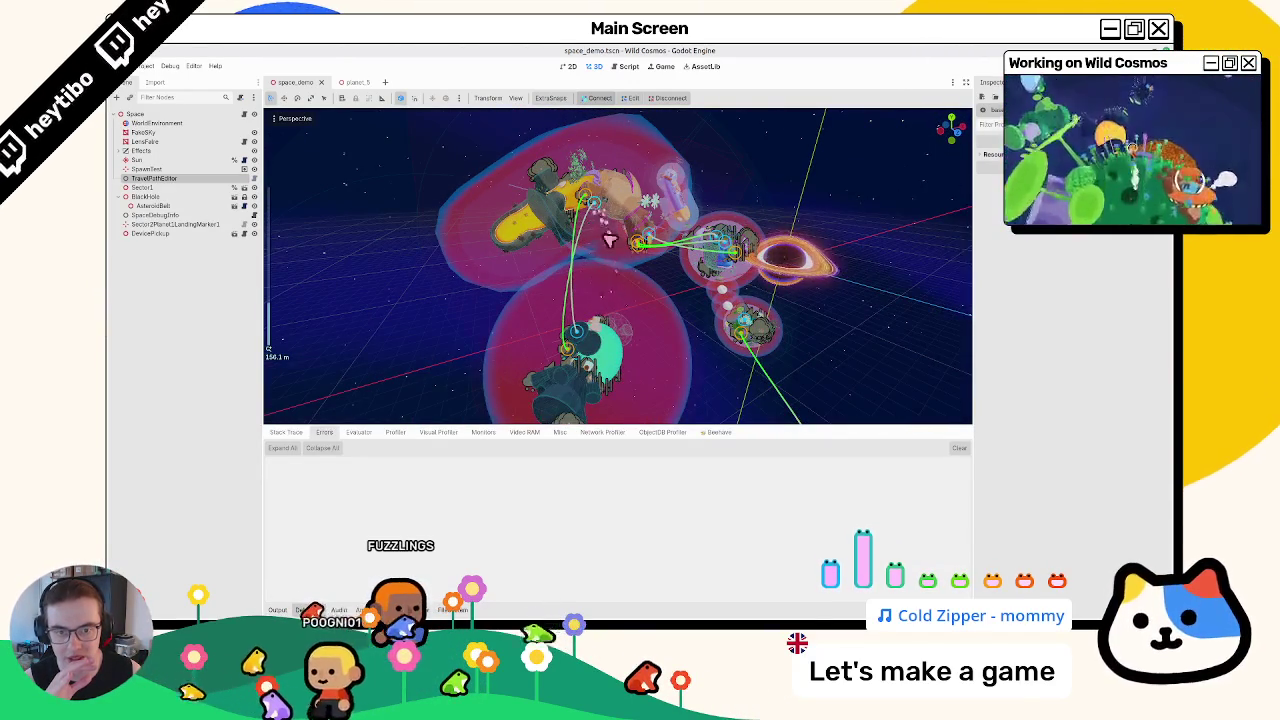
mouse_move(613, 270)
left_mouse_down()
mouse_move(547, 223)
mouse_move(449, 249)
mouse_move(602, 118)
left_mouse_up()
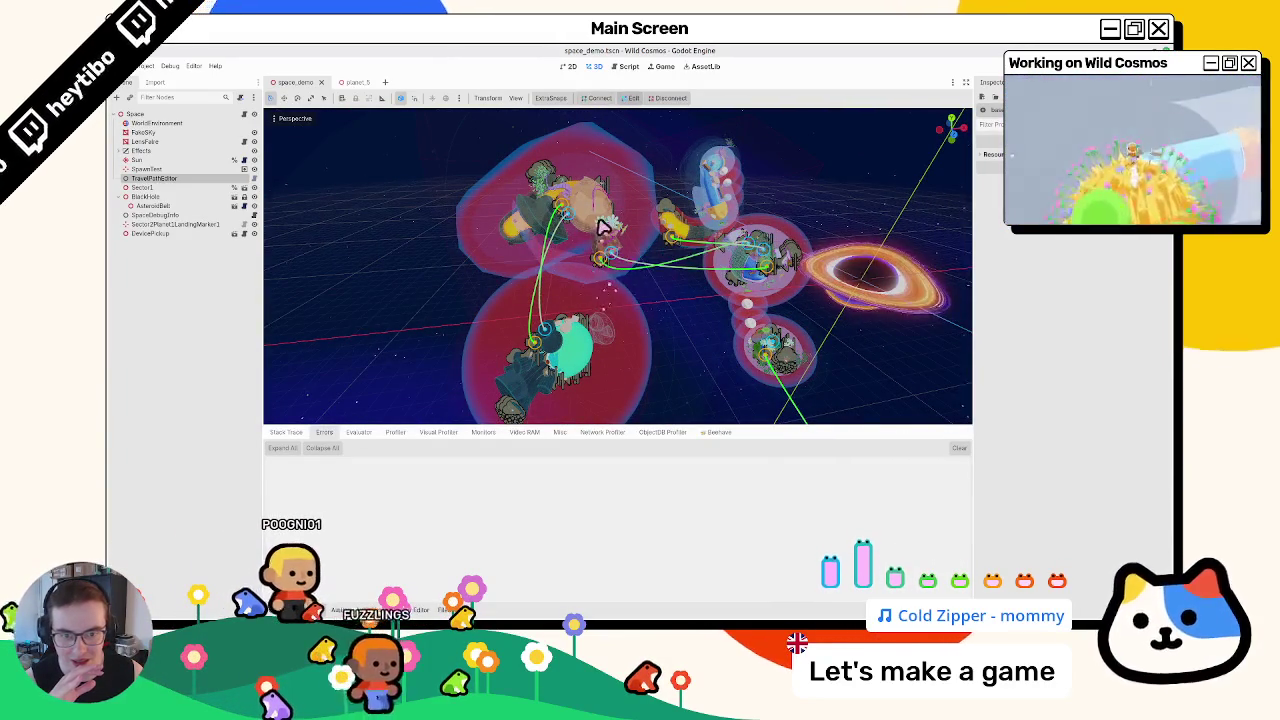
Adjust the travel paths between the planets from several angles and save space_demo.tscn
mouse_move(612, 230)
left_mouse_down()
mouse_move(571, 246)
mouse_move(686, 251)
mouse_move(571, 357)
mouse_move(540, 365)
left_mouse_up()
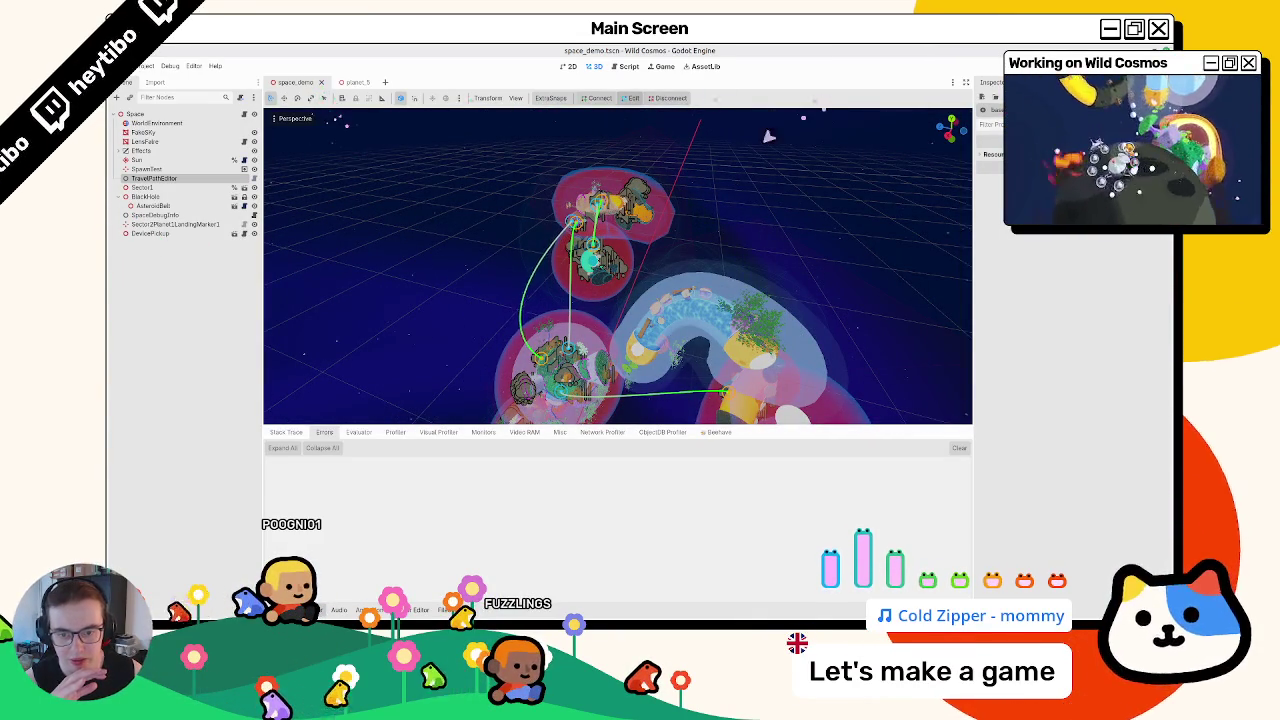
left_click_drag(650, 198, 686, 178)
left_click_drag(716, 297, 578, 316)
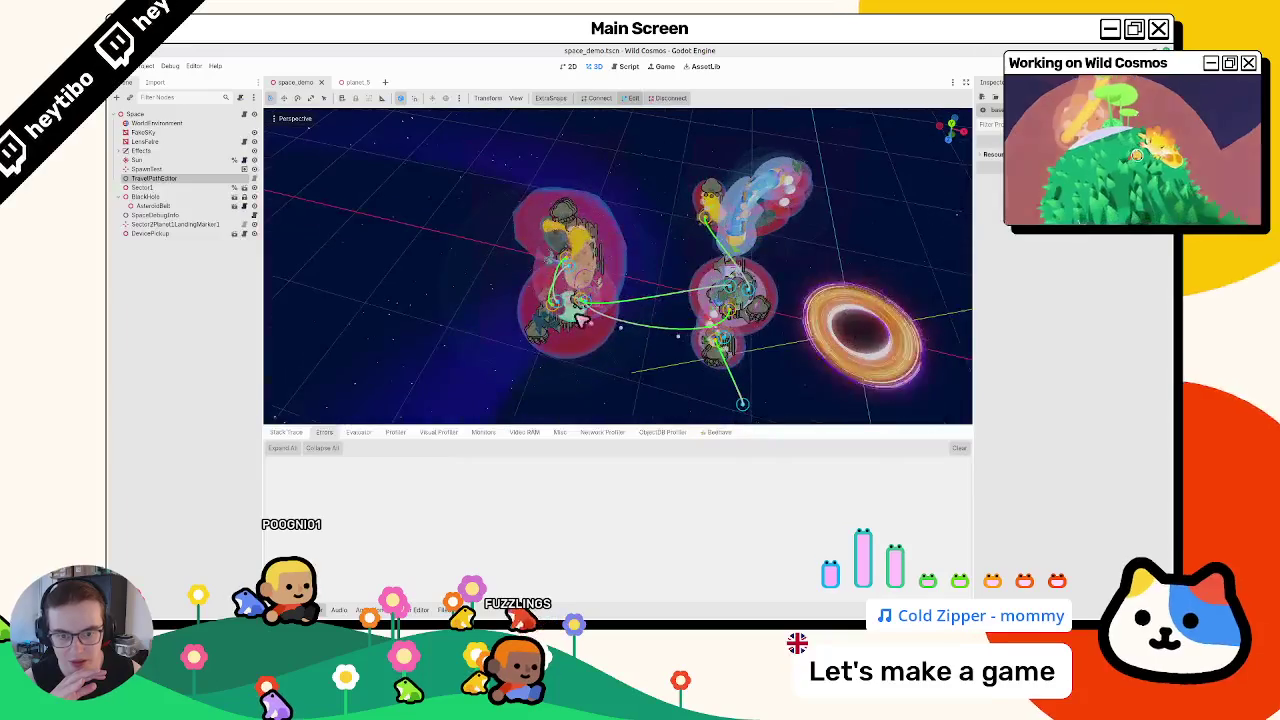
left_click_drag(591, 148, 679, 278)
mouse_move(597, 172)
left_mouse_down()
mouse_move(640, 229)
mouse_move(512, 240)
left_mouse_up()
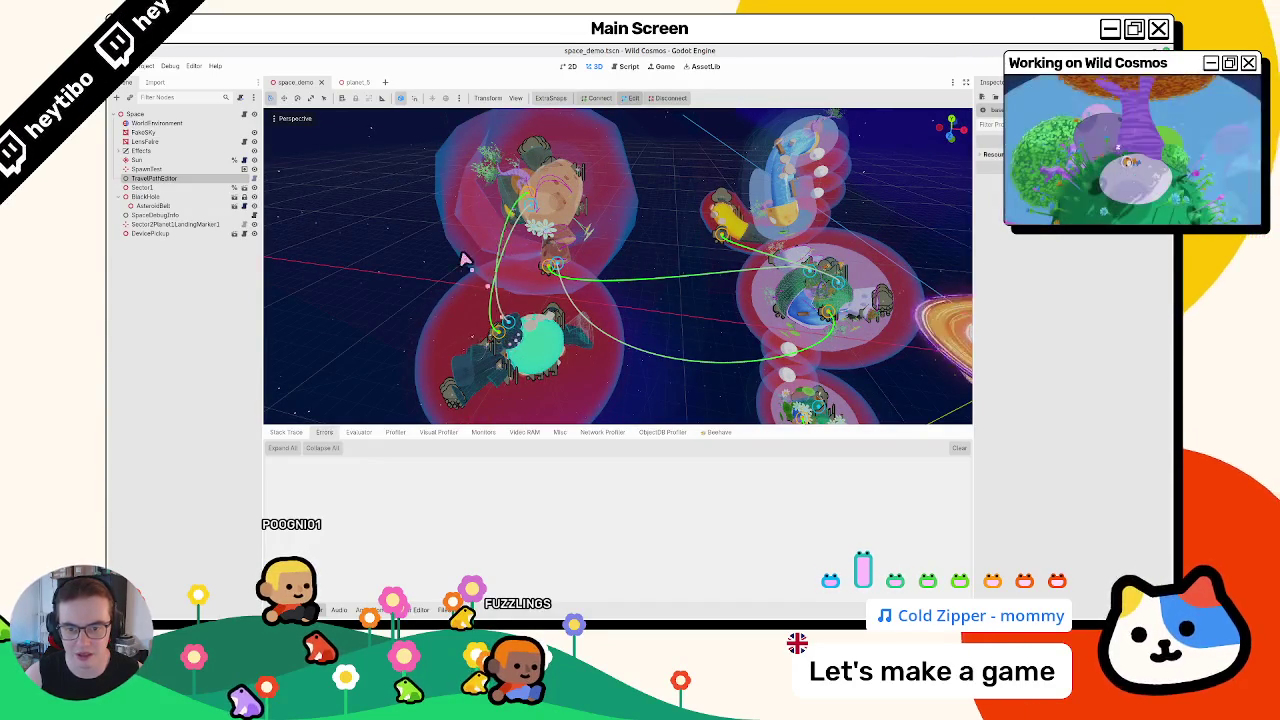
left_click_drag(463, 258, 577, 161)
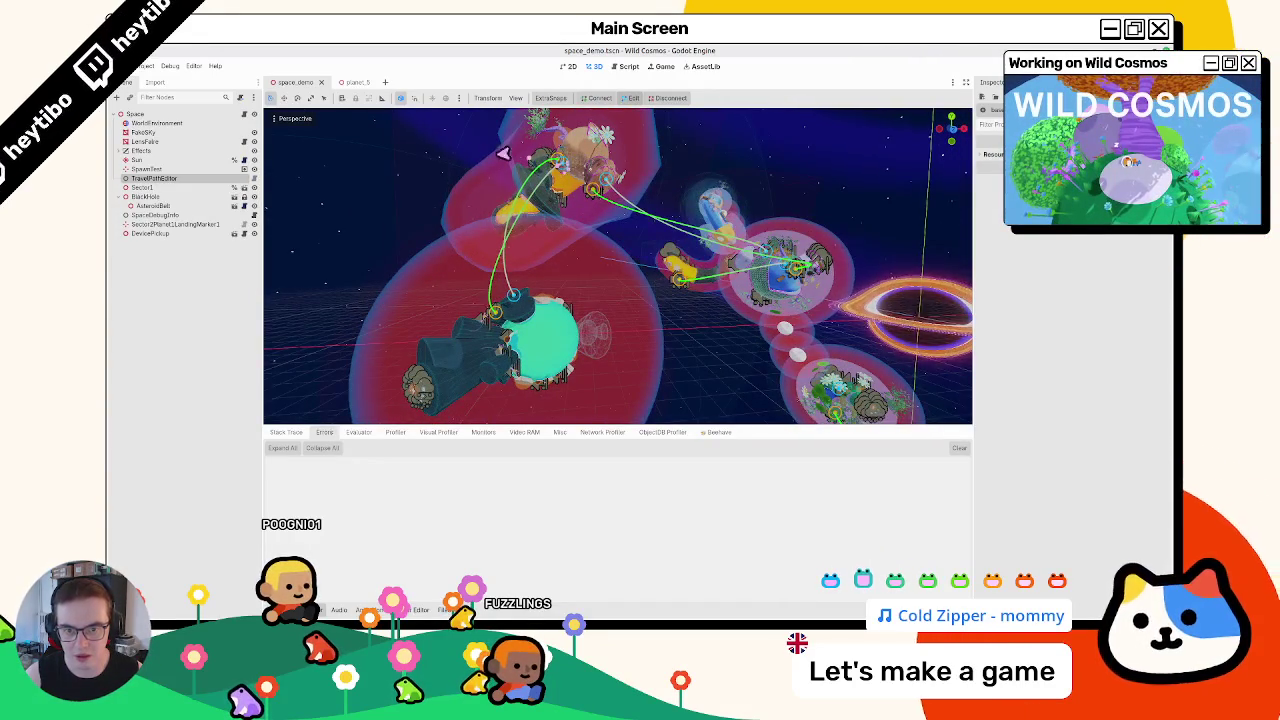
mouse_move(418, 156)
left_mouse_down()
mouse_move(574, 222)
mouse_move(586, 200)
mouse_move(700, 236)
left_mouse_up()
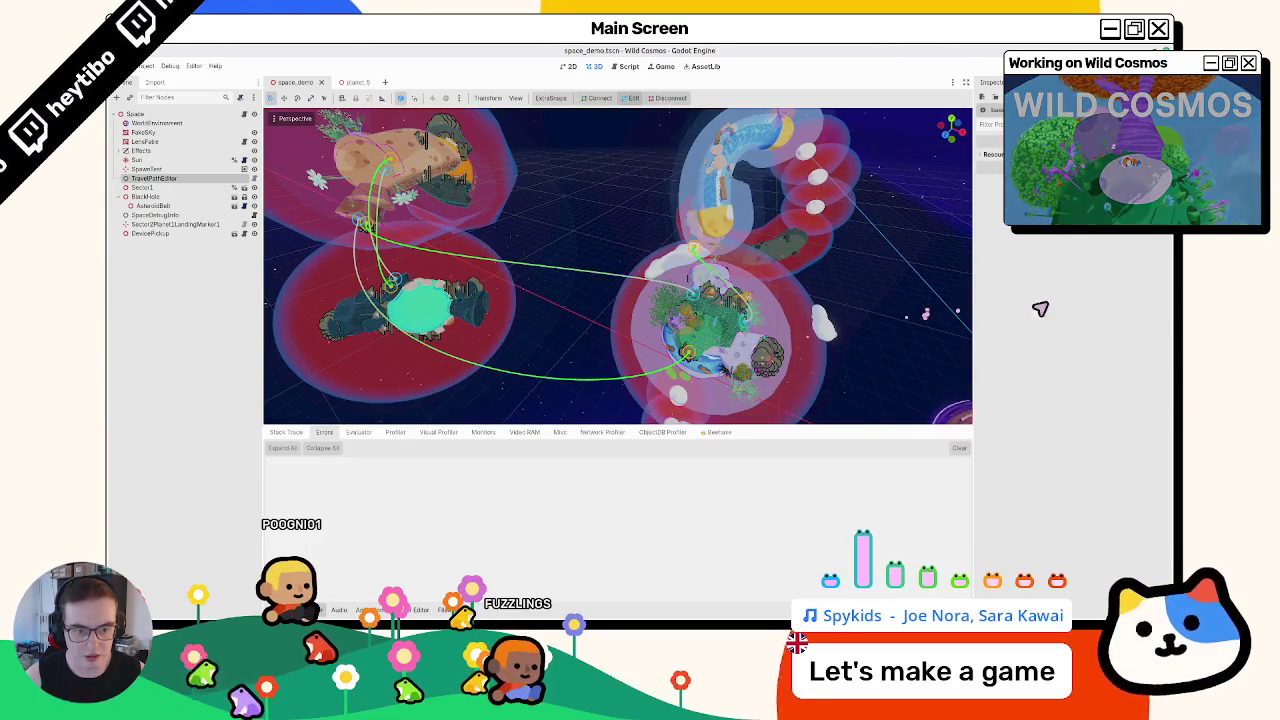
mouse_move(864, 309)
left_mouse_down()
mouse_move(729, 277)
mouse_move(709, 237)
mouse_move(692, 243)
left_mouse_up()
mouse_move(533, 226)
left_mouse_down()
mouse_move(491, 171)
mouse_move(512, 183)
left_mouse_up()
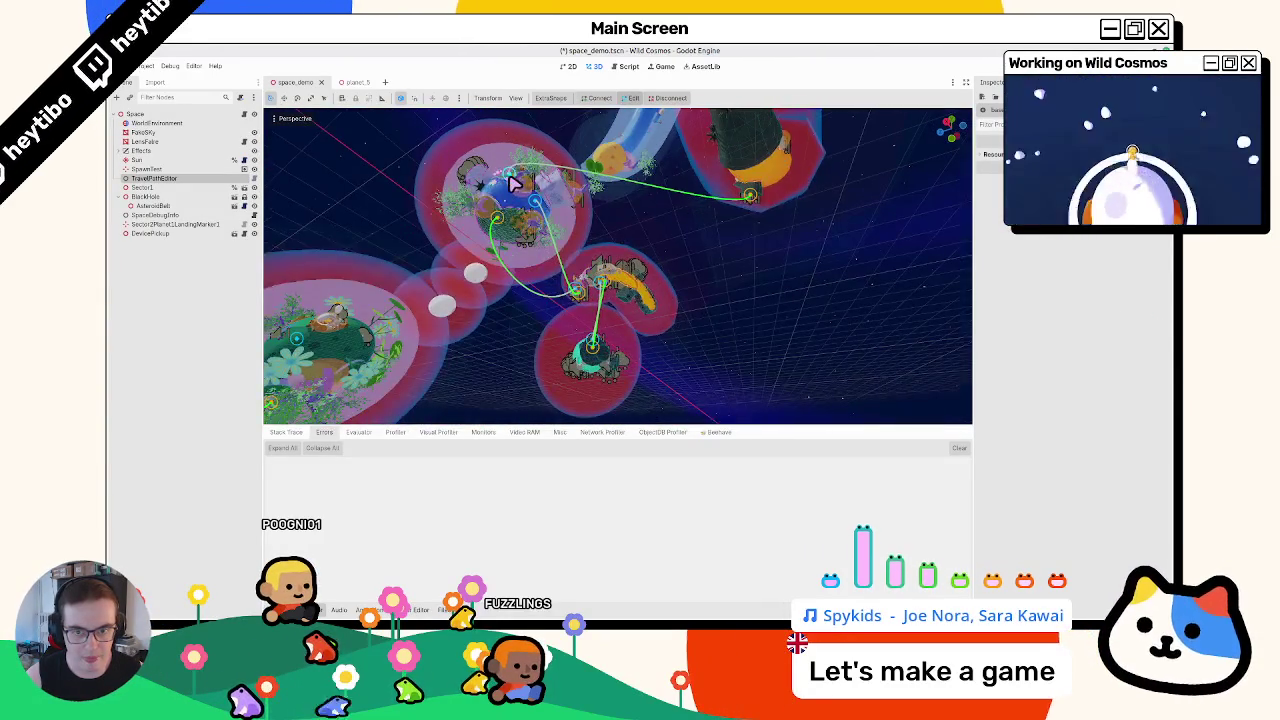
key("ctrl+s")
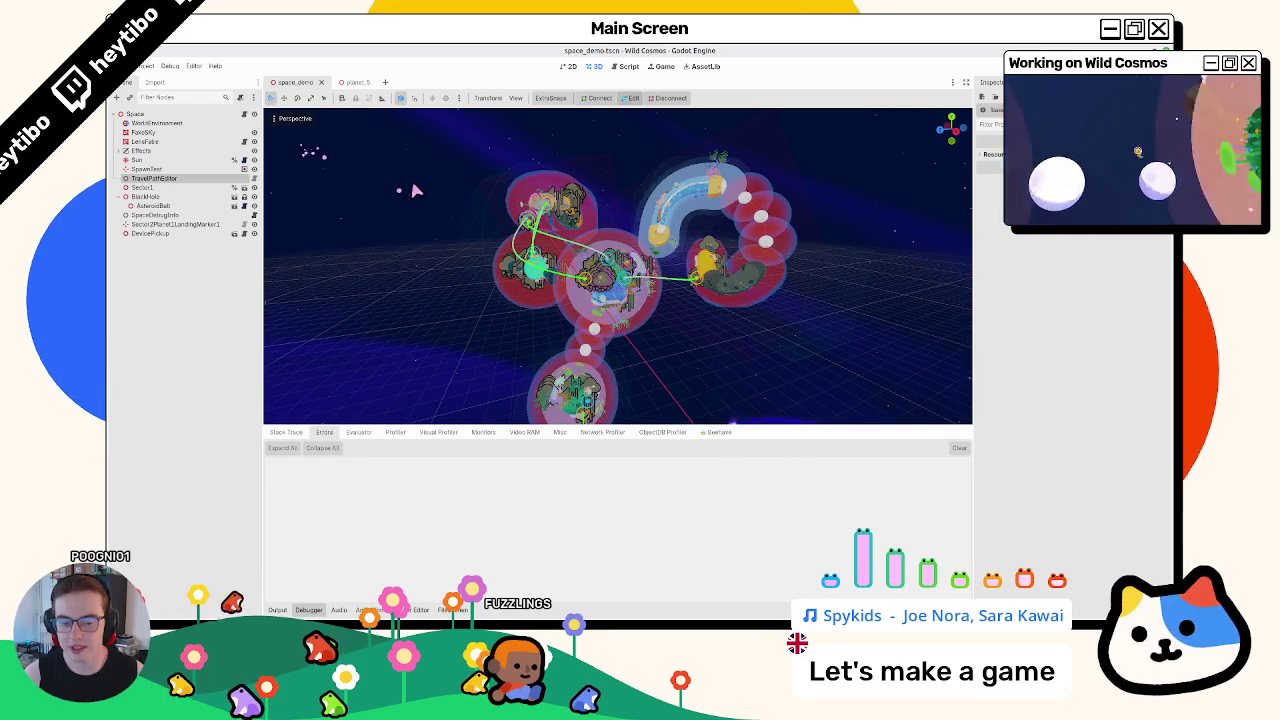
key("ctrl+shift+o")
Open the meteor scene and search its script for 'impacthu'
type("meteor")
key("Return")
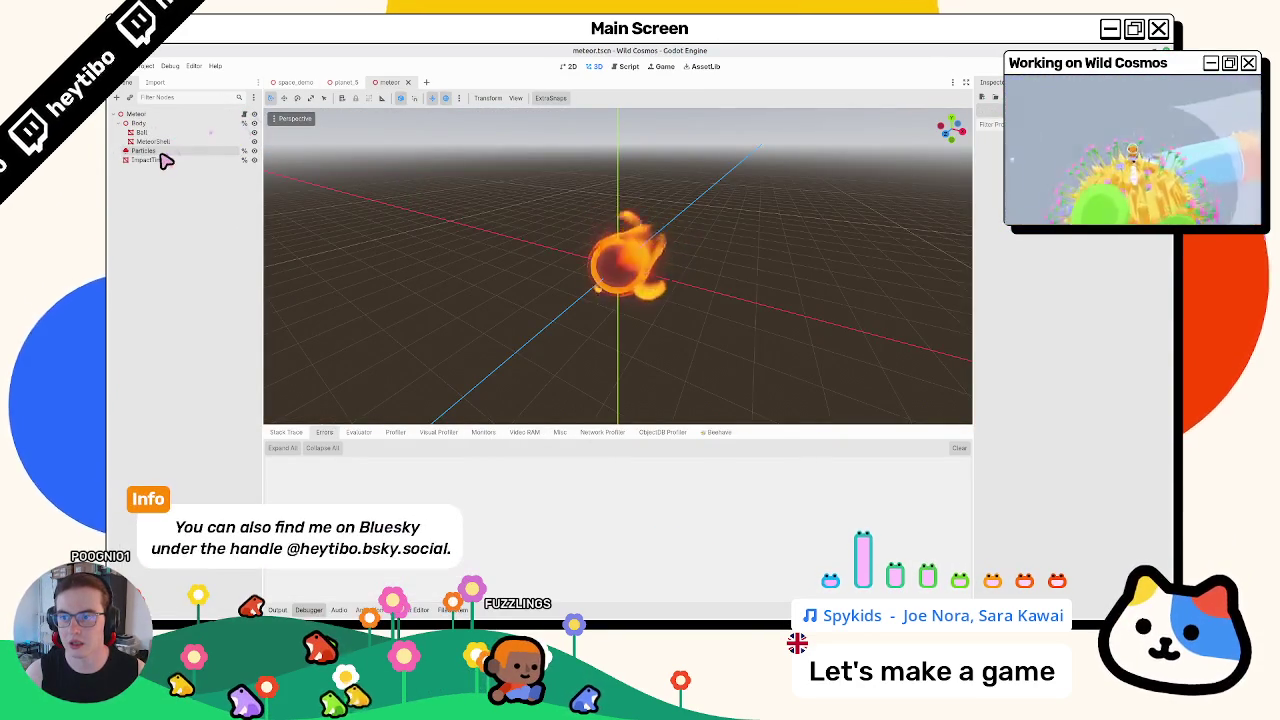
left_click(244, 115)
left_click(150, 159)
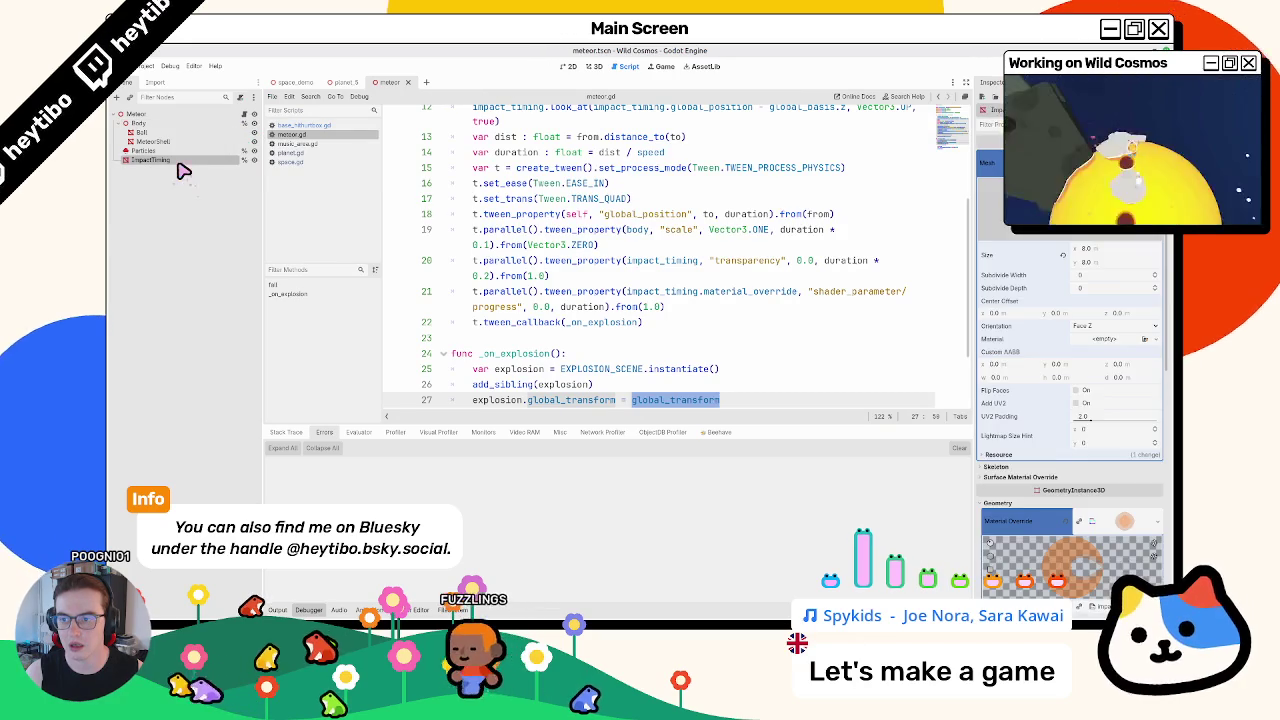
left_click(630, 205)
key("ctrl+f")
type("impact")
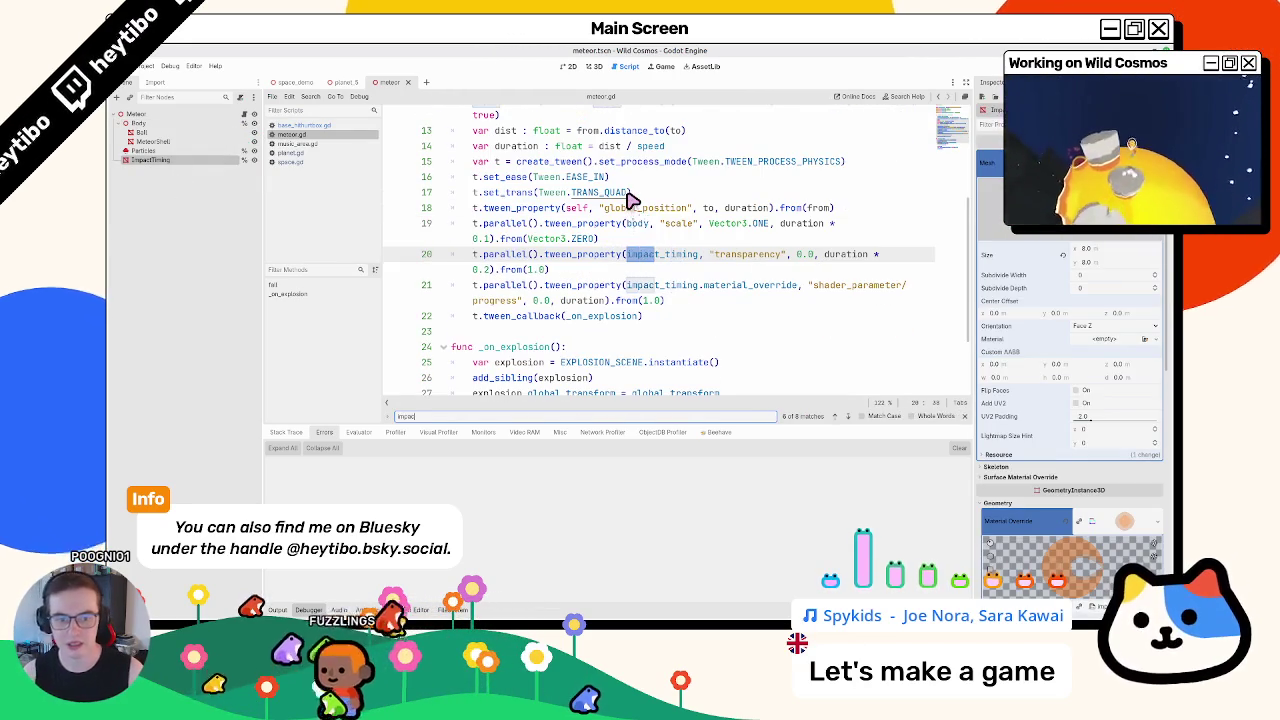
type("hu")
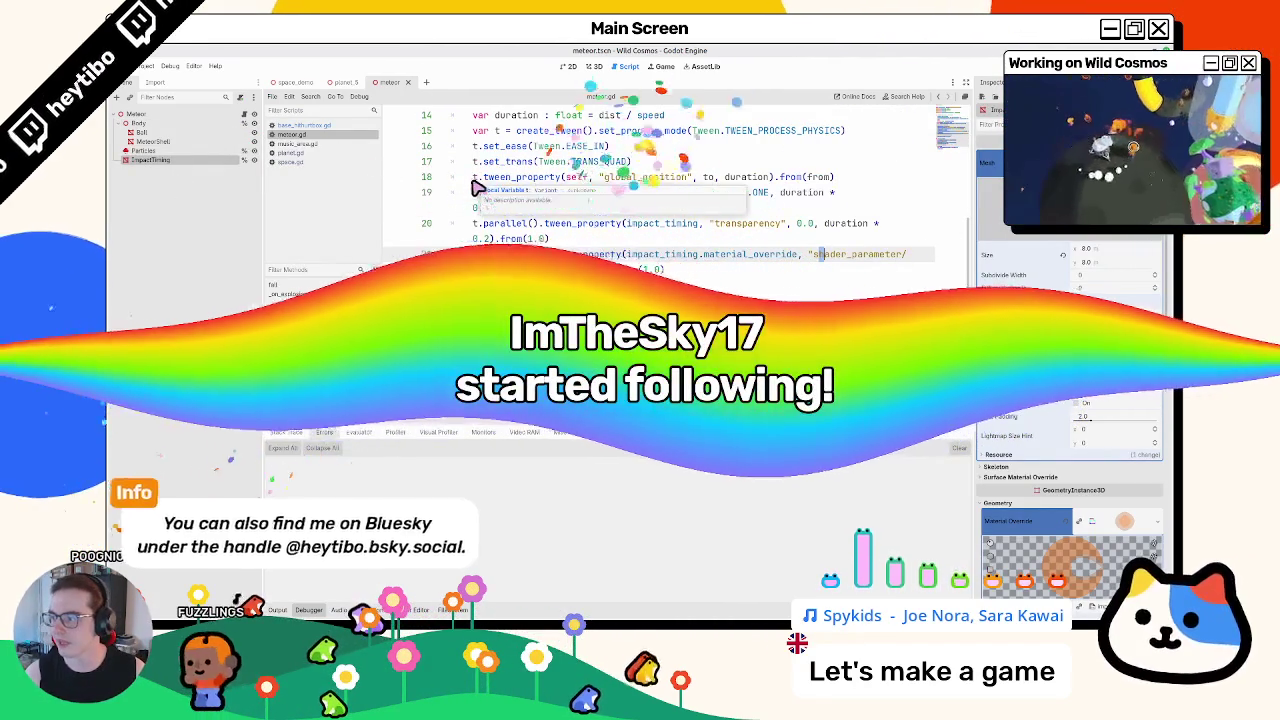
scroll(478, 187, "up", 5)
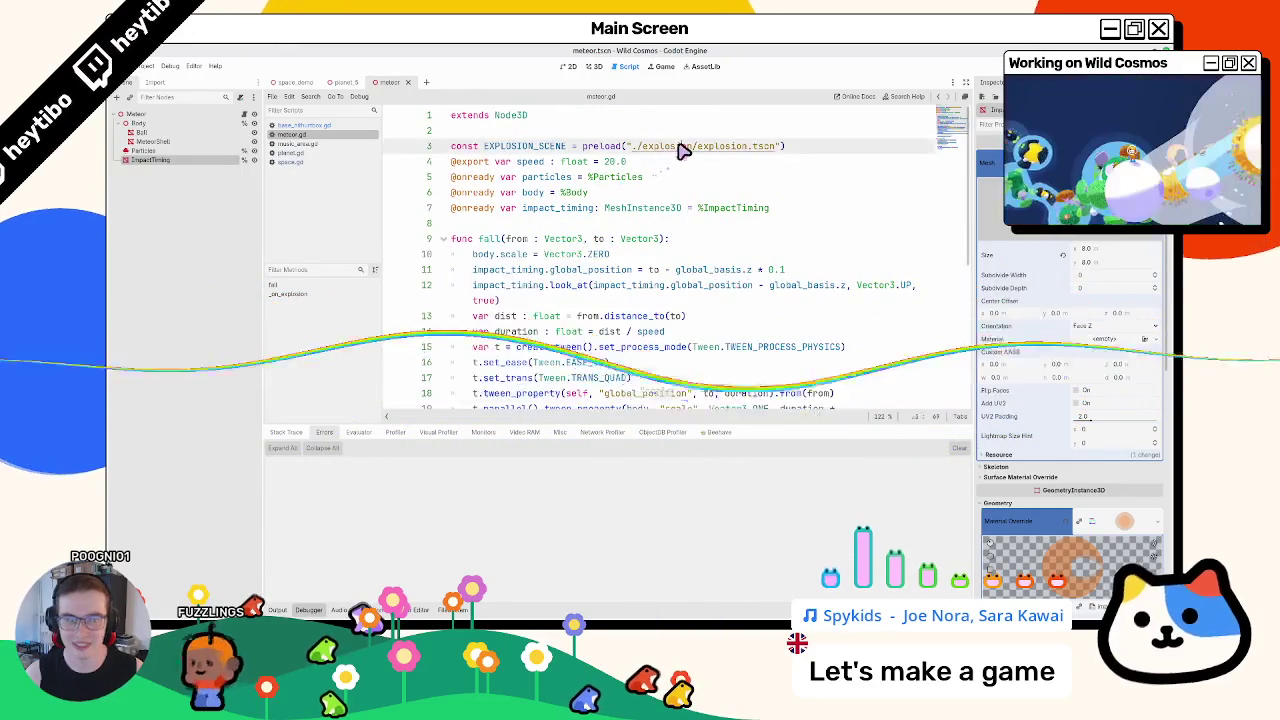
Open the explosion scene, inspect its HurtBox, and return to space_demo's space.gd
left_click(680, 148, "ctrl")
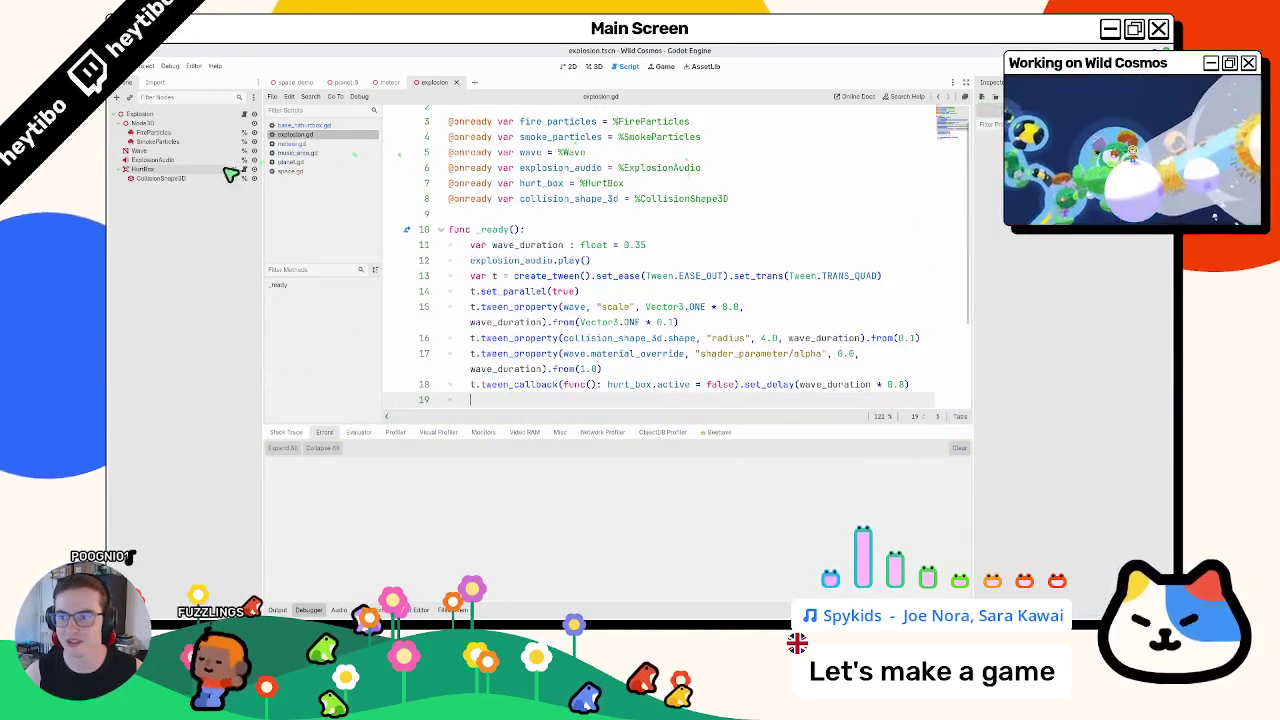
left_click(150, 168)
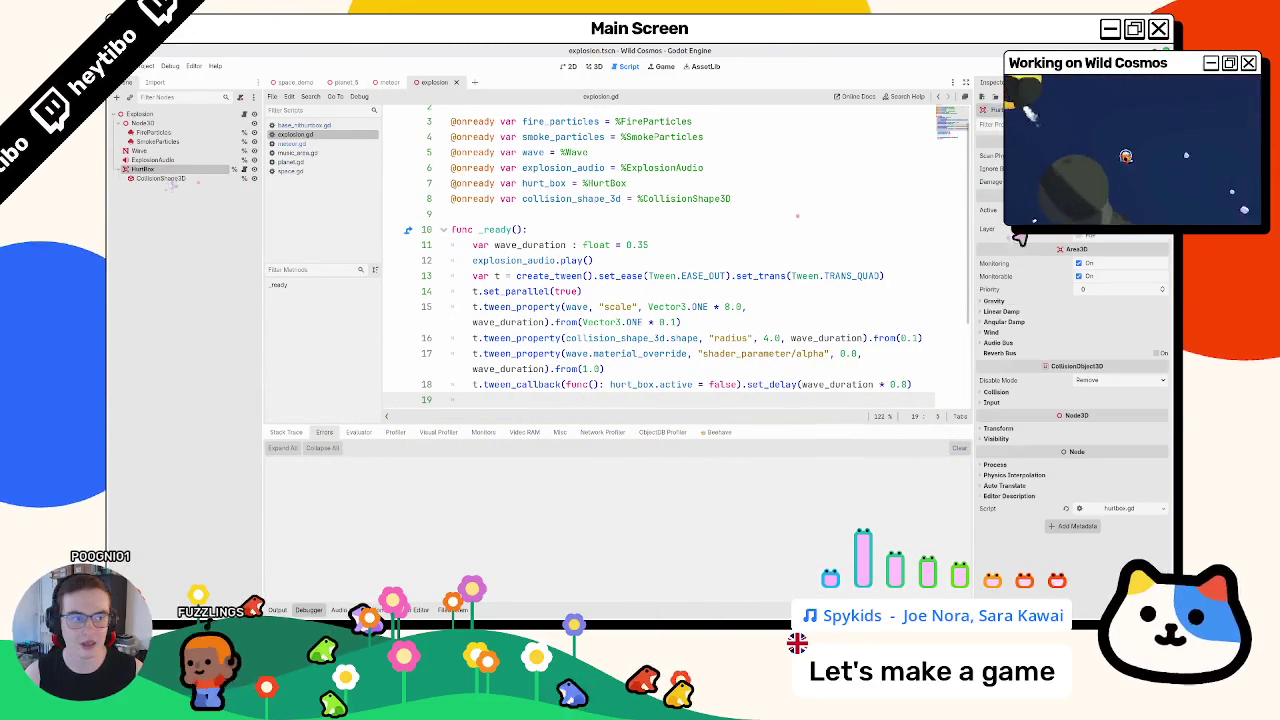
left_click(295, 82)
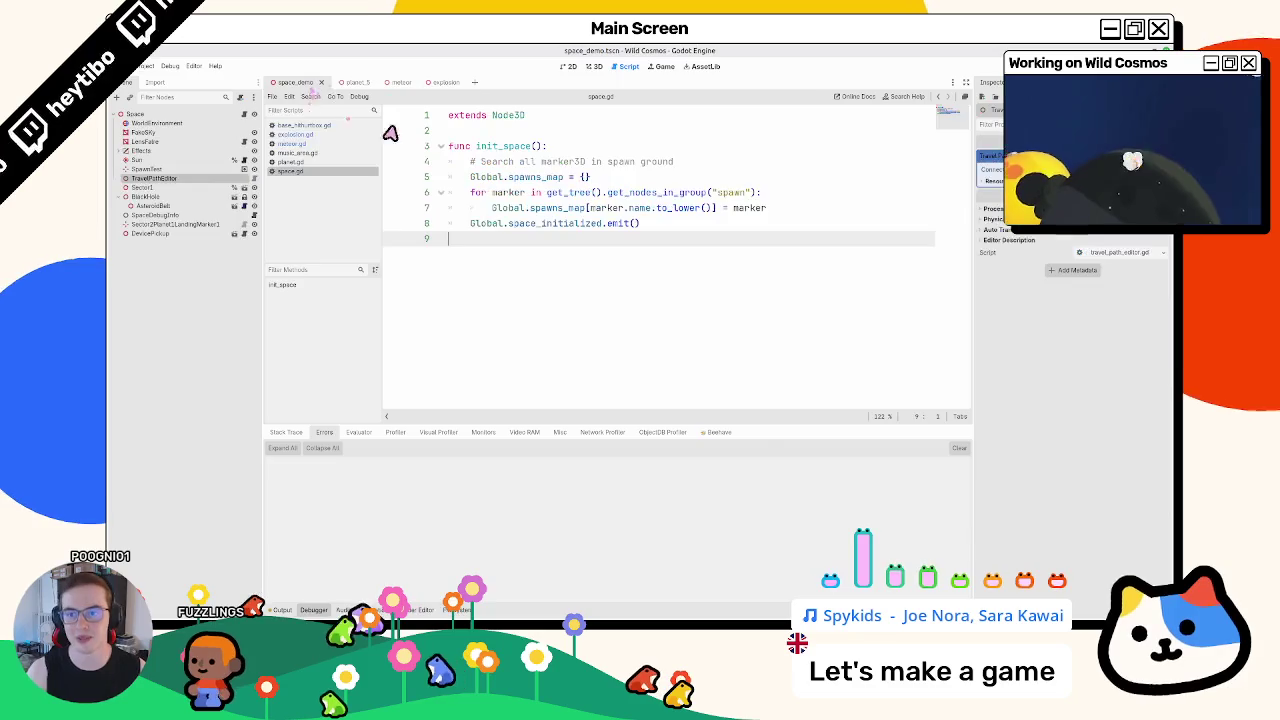
Launch the Wild Cosmos playtest, stop and relaunch it, then maximize the debug game window
key("F6")
key("F8")
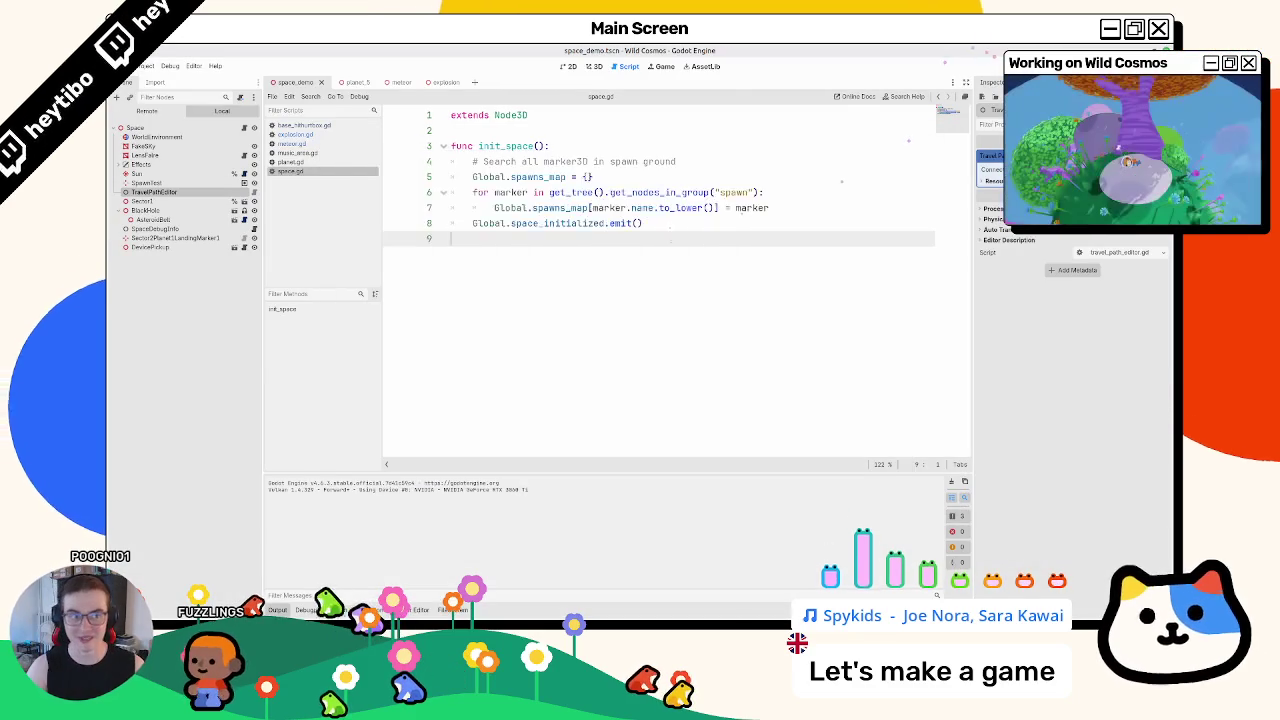
key("F6")
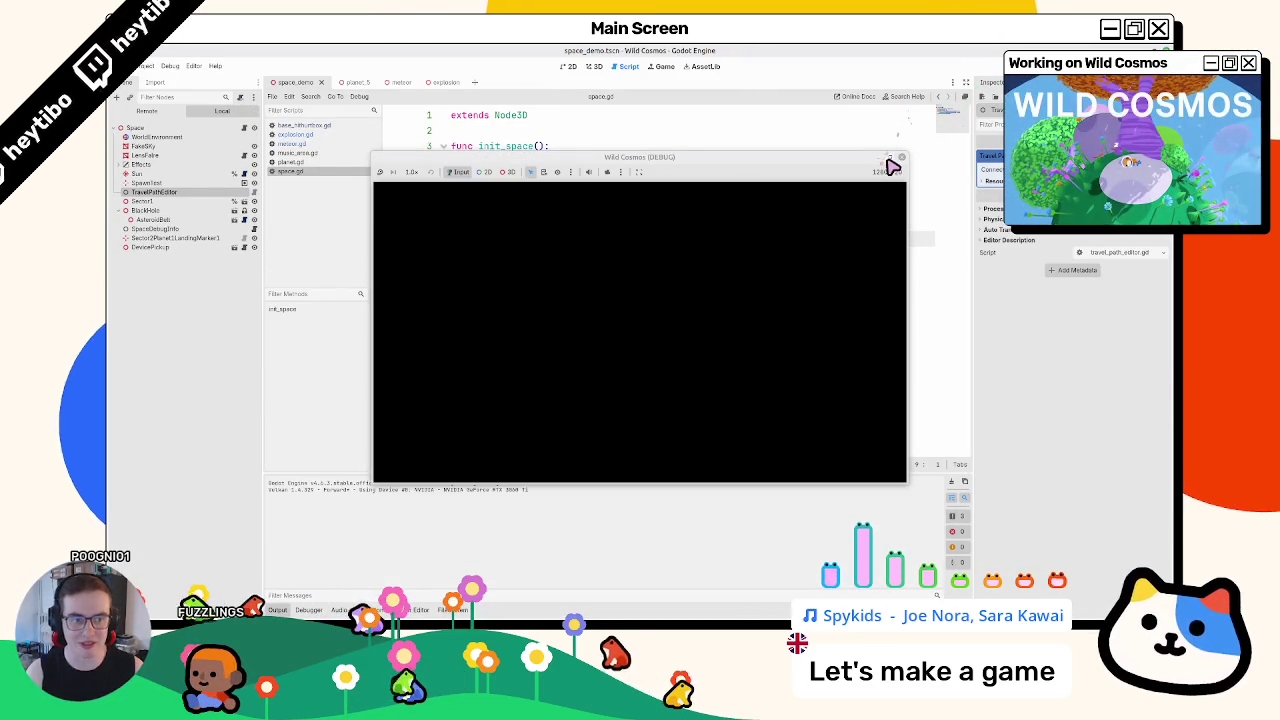
key("F6")
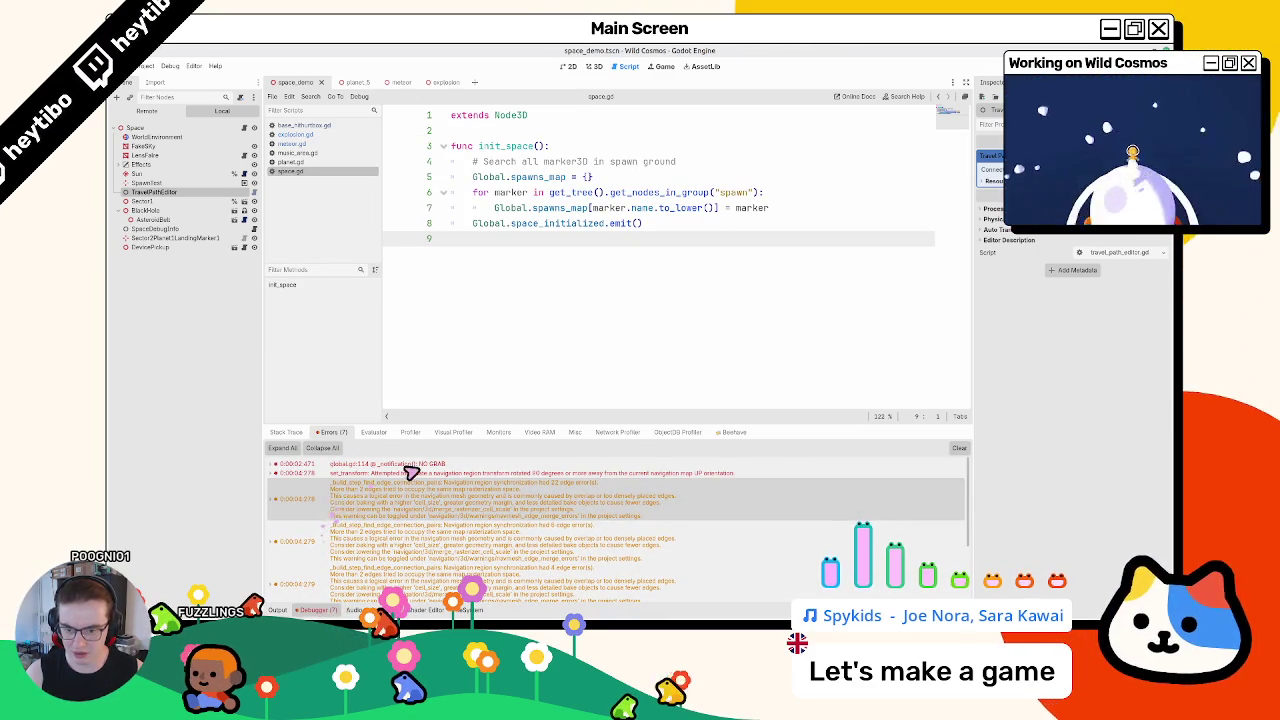
left_click(899, 148)
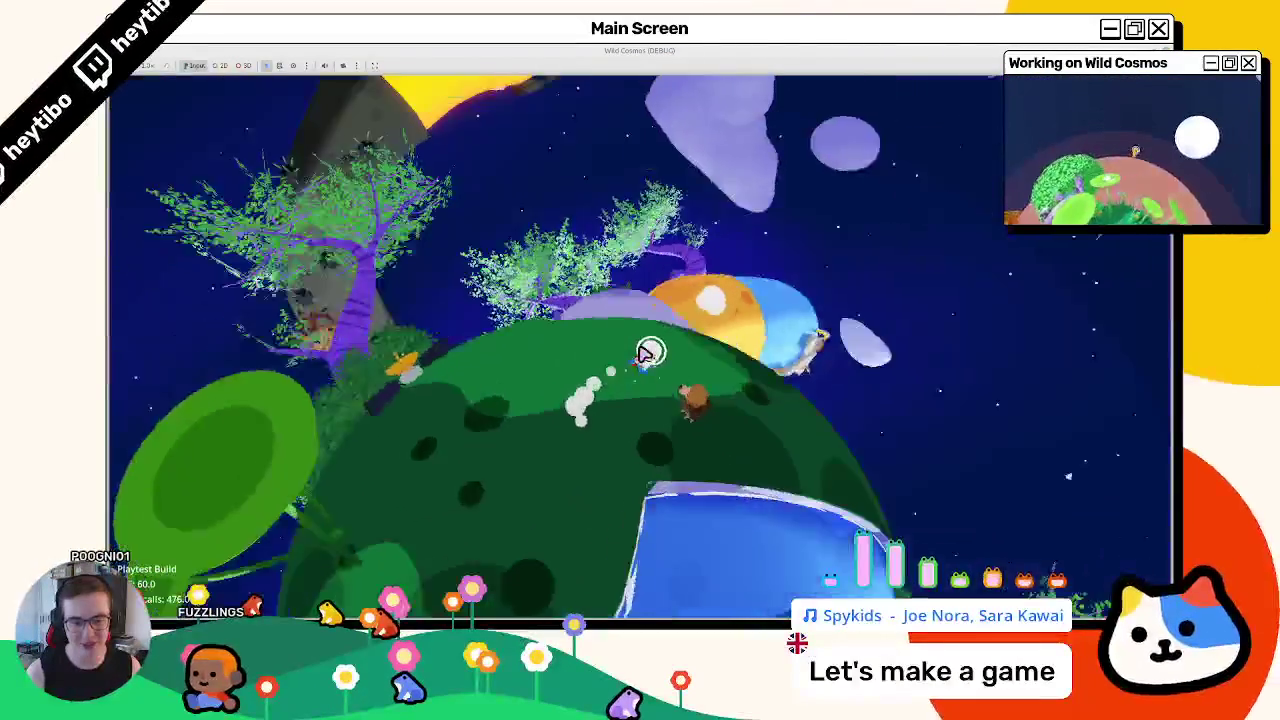
Equip the wrench from the character's tool wheel, then pause and resume the game
key("Tab")
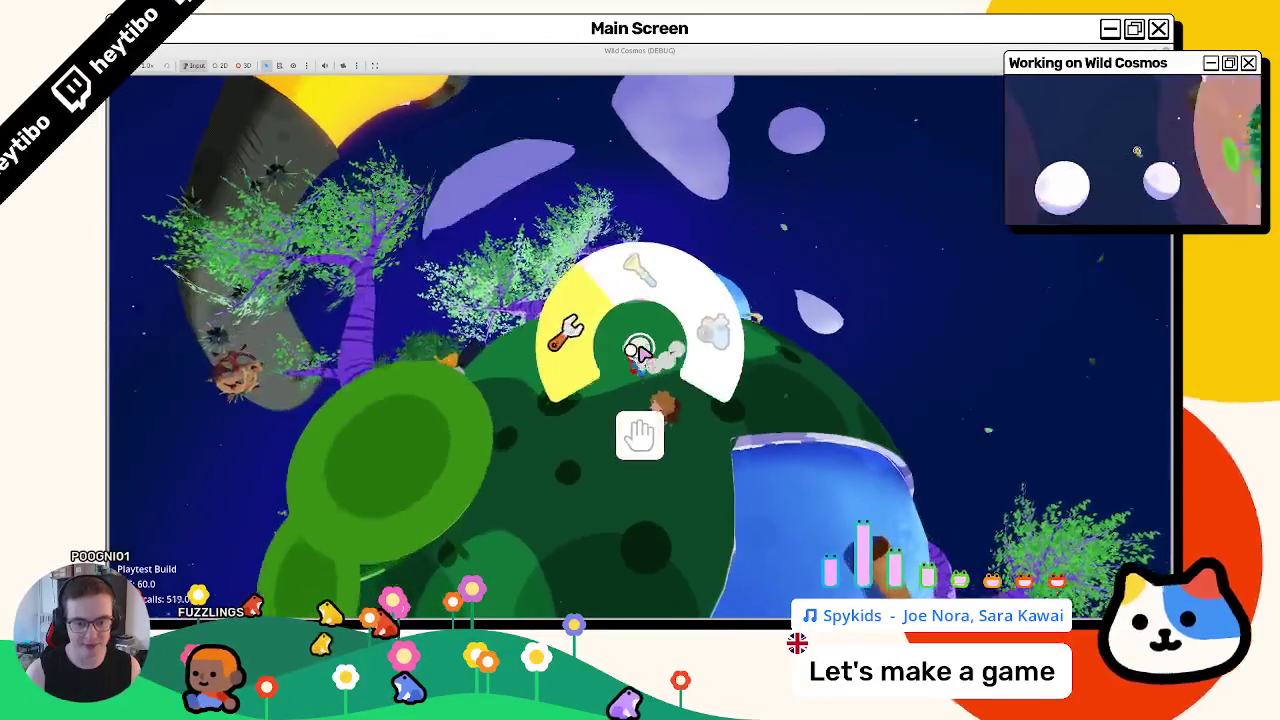
left_click(640, 355)
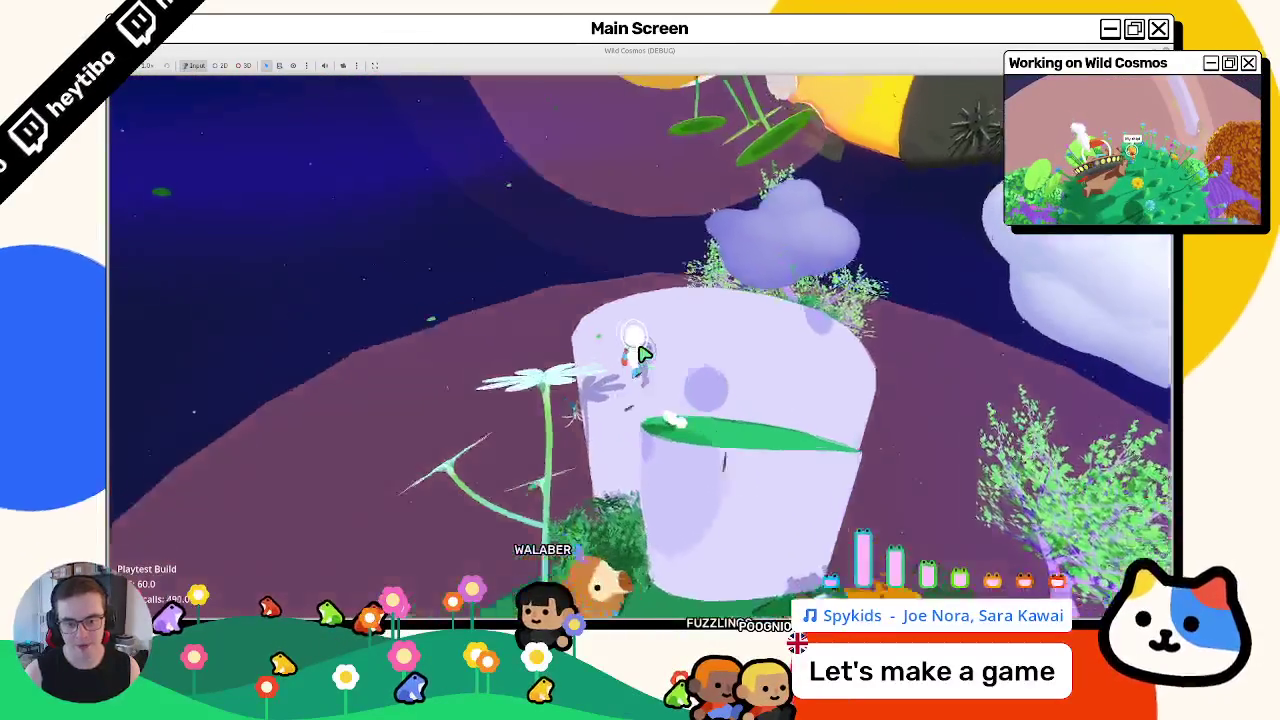
key("Escape")
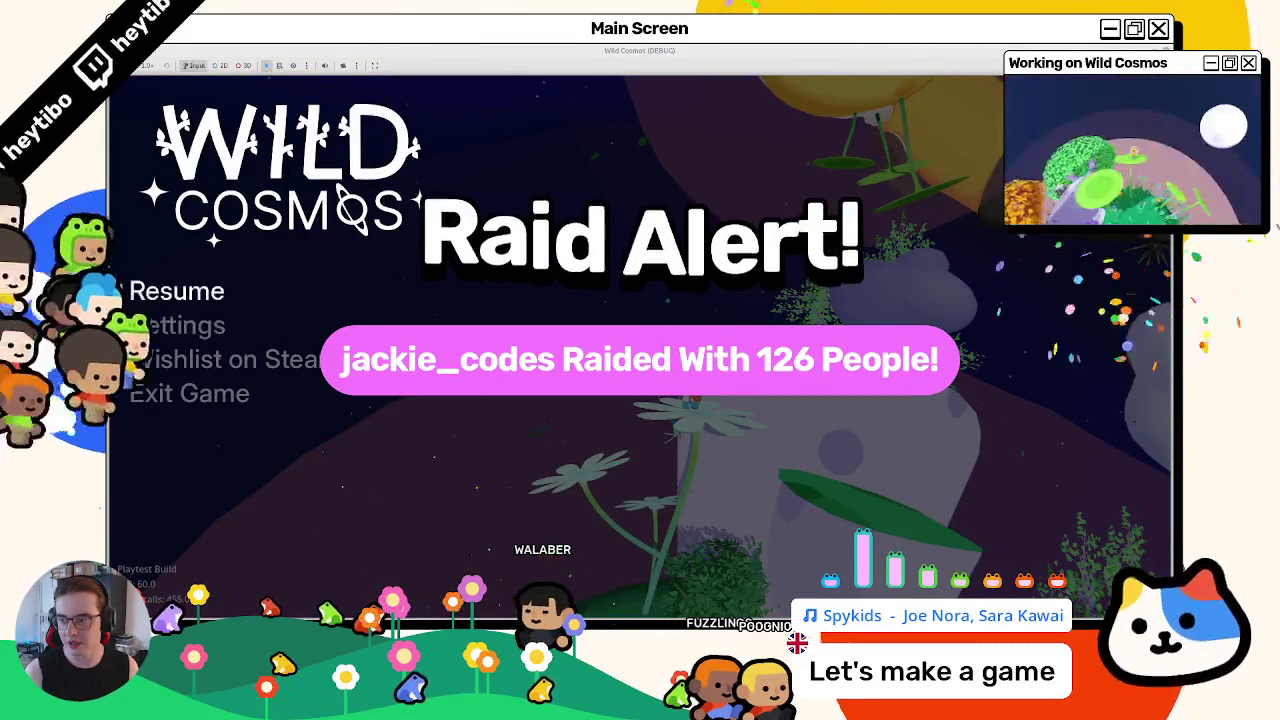
key("Escape")
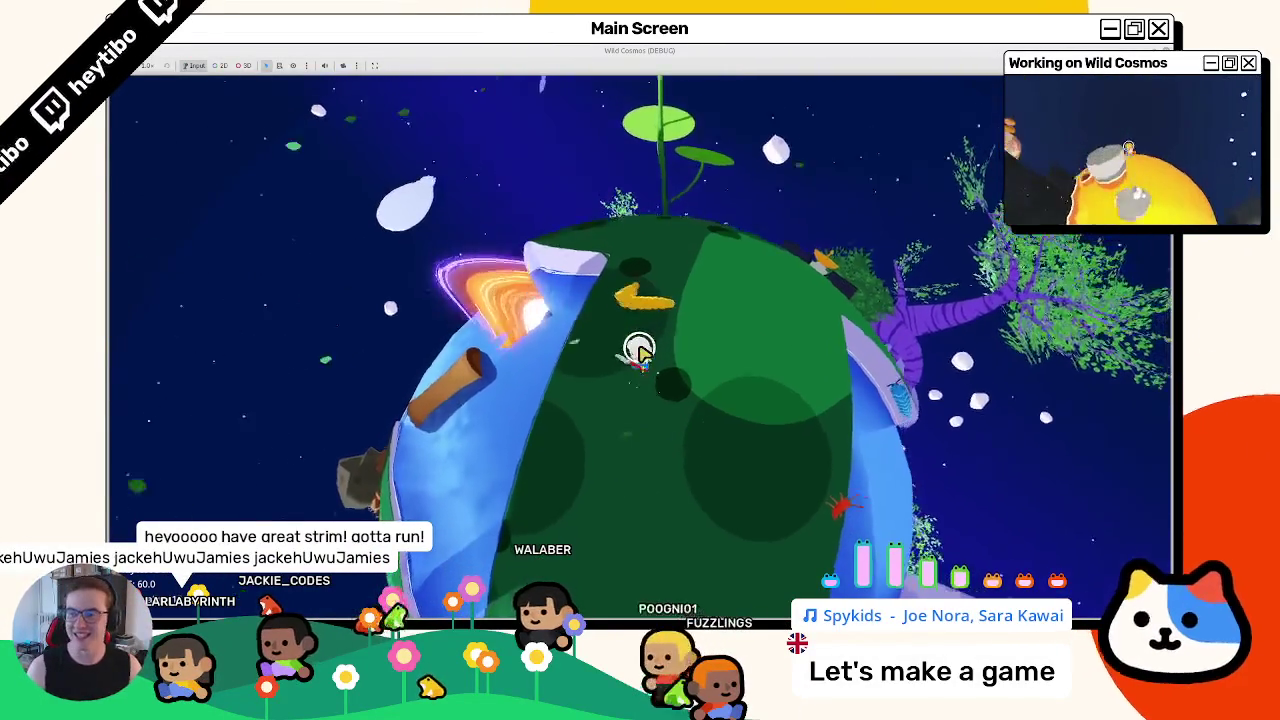
Run the character around the planet to the geyser, launch off it, then stop the game
key("w")
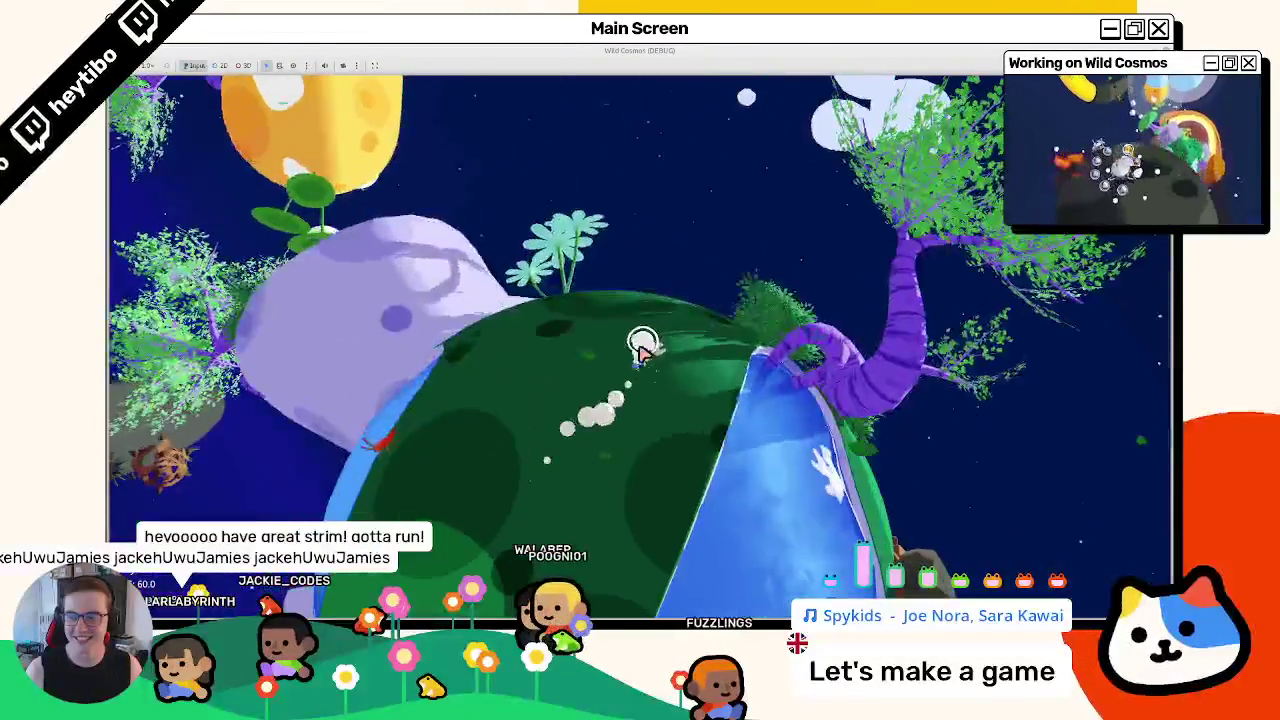
key("w")
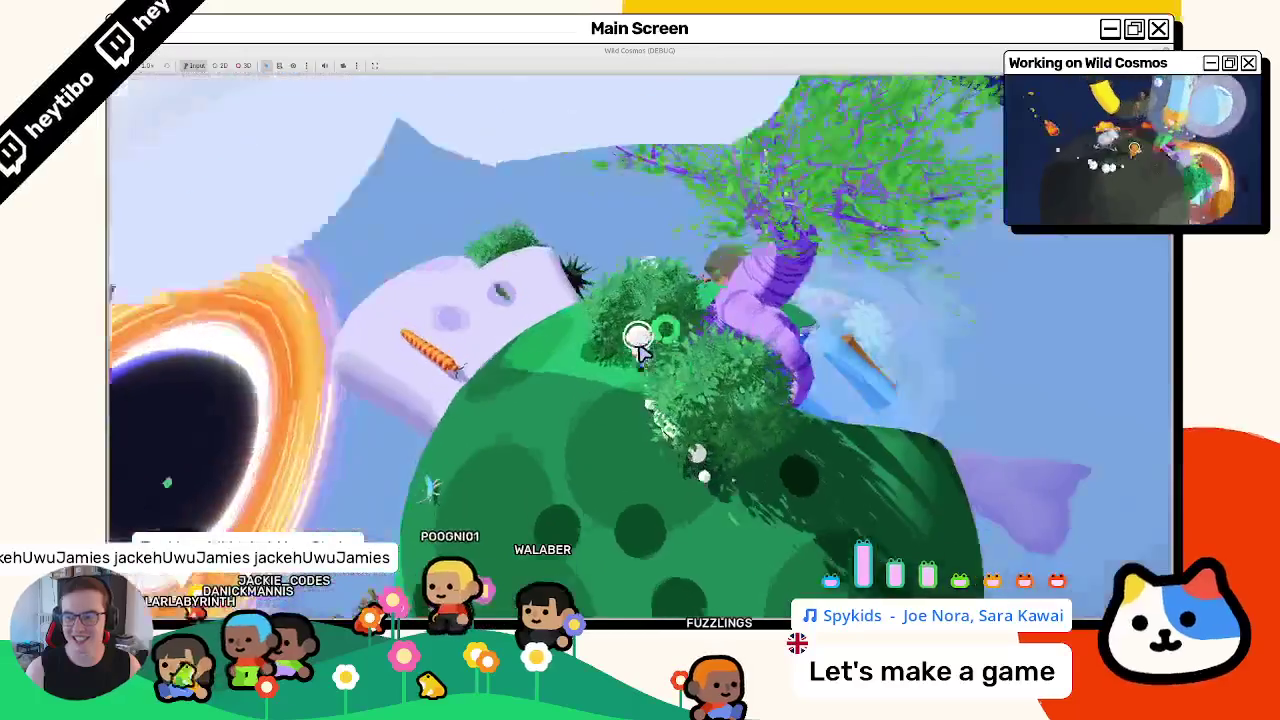
key("w")
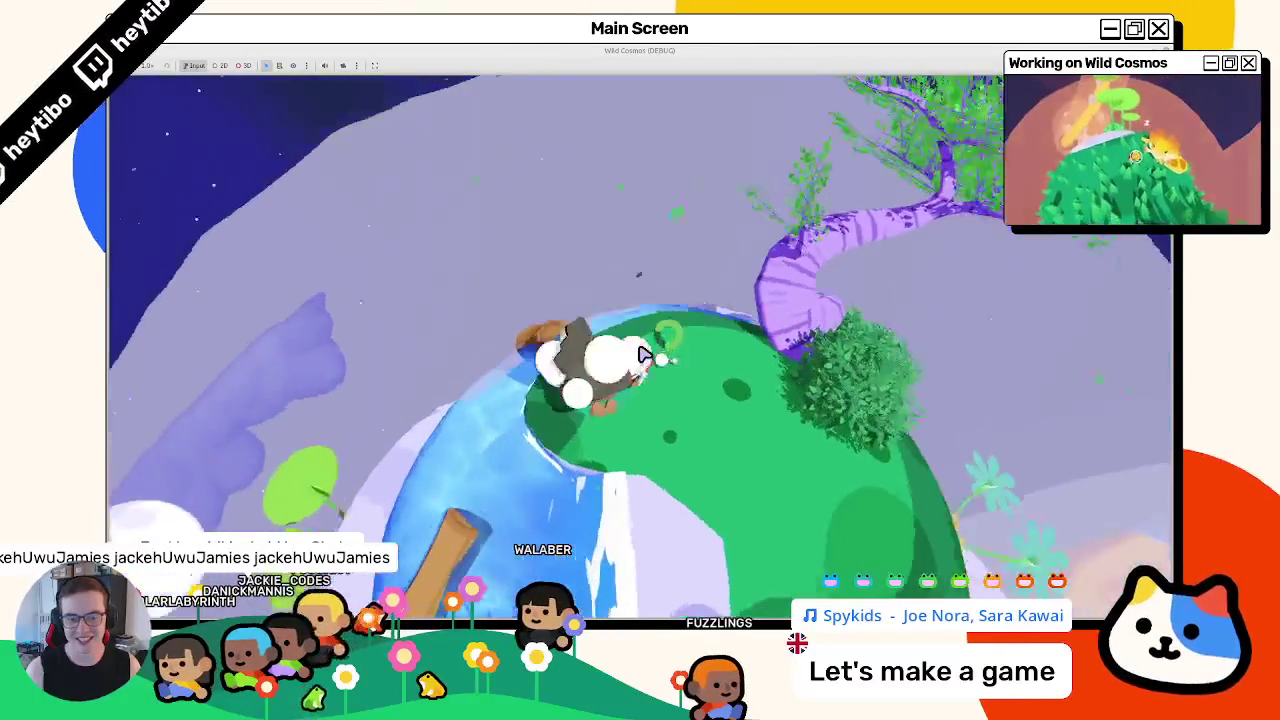
key("w")
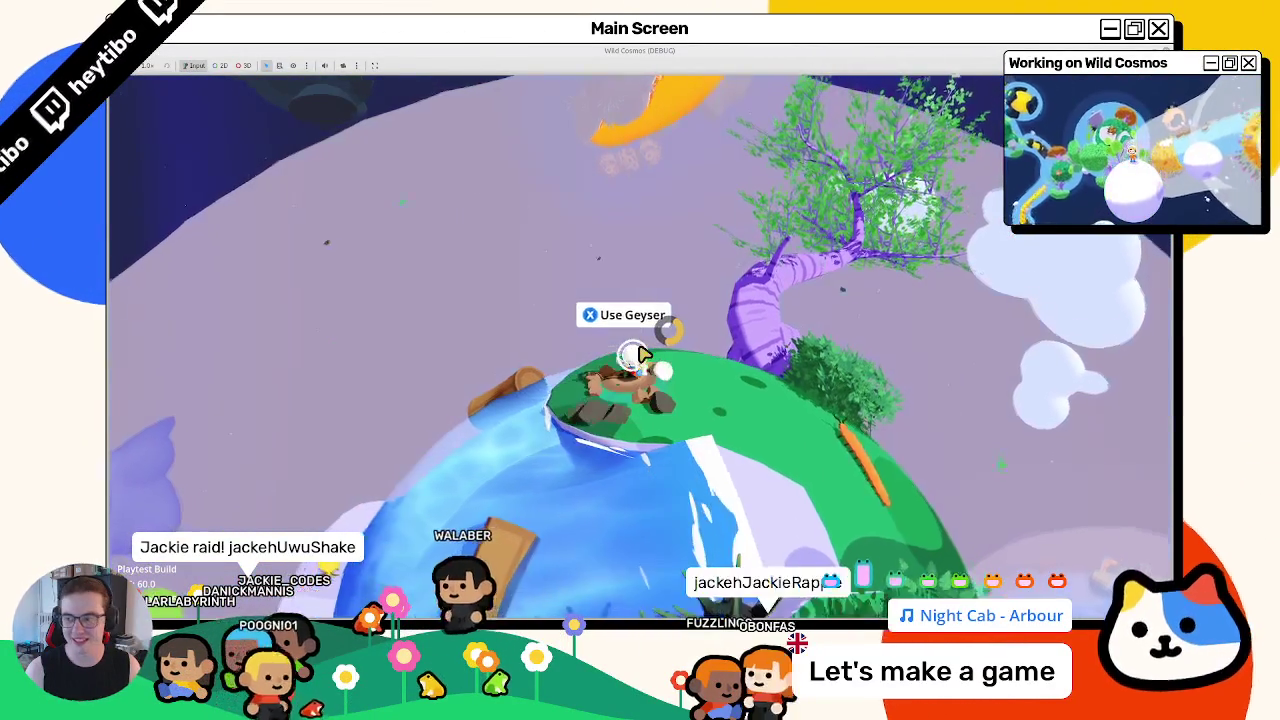
key("e")
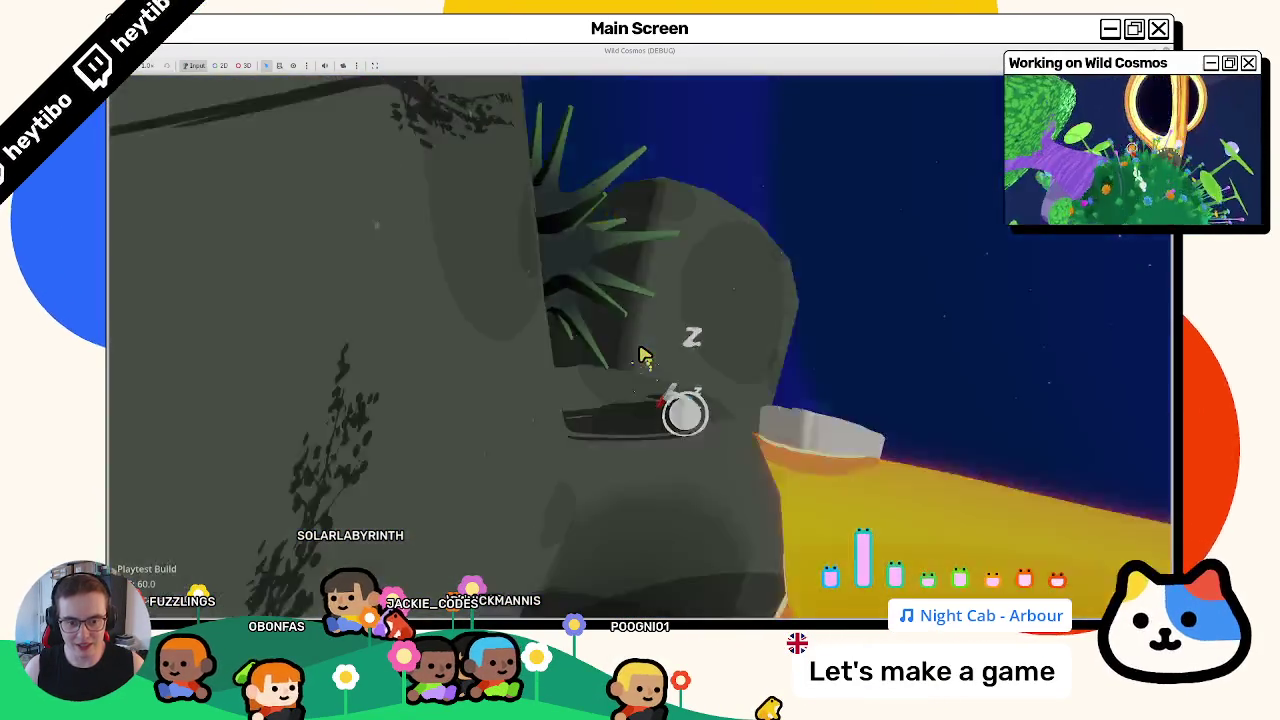
key("F8")
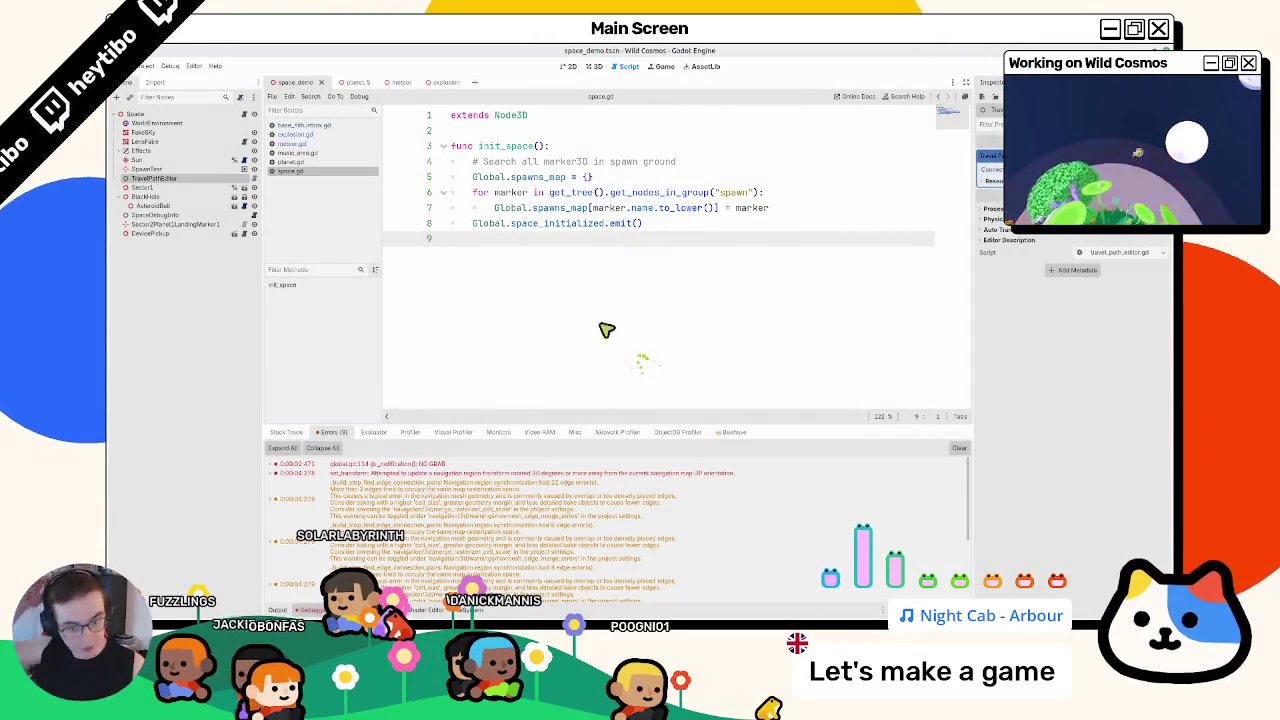
Open creature.gd from the last navigation warning, clear the error log, and collapse the bottom panel
scroll(557, 510, "down", 3)
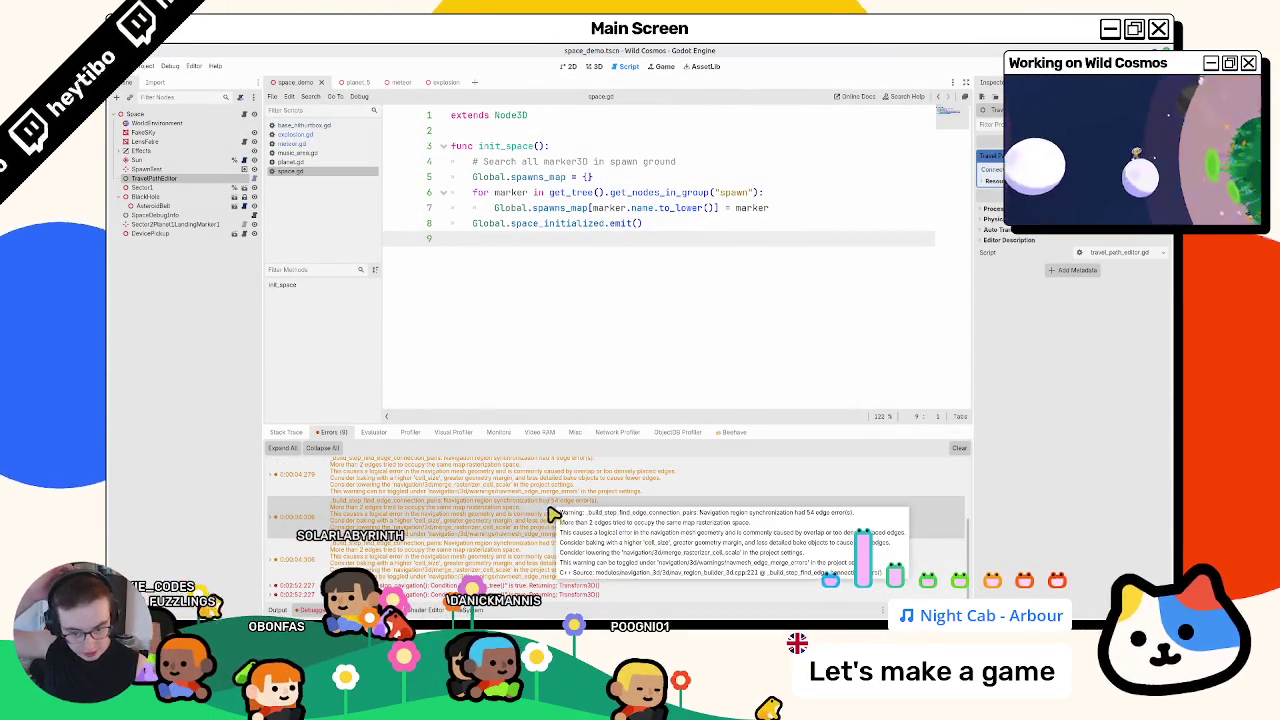
left_click(560, 594)
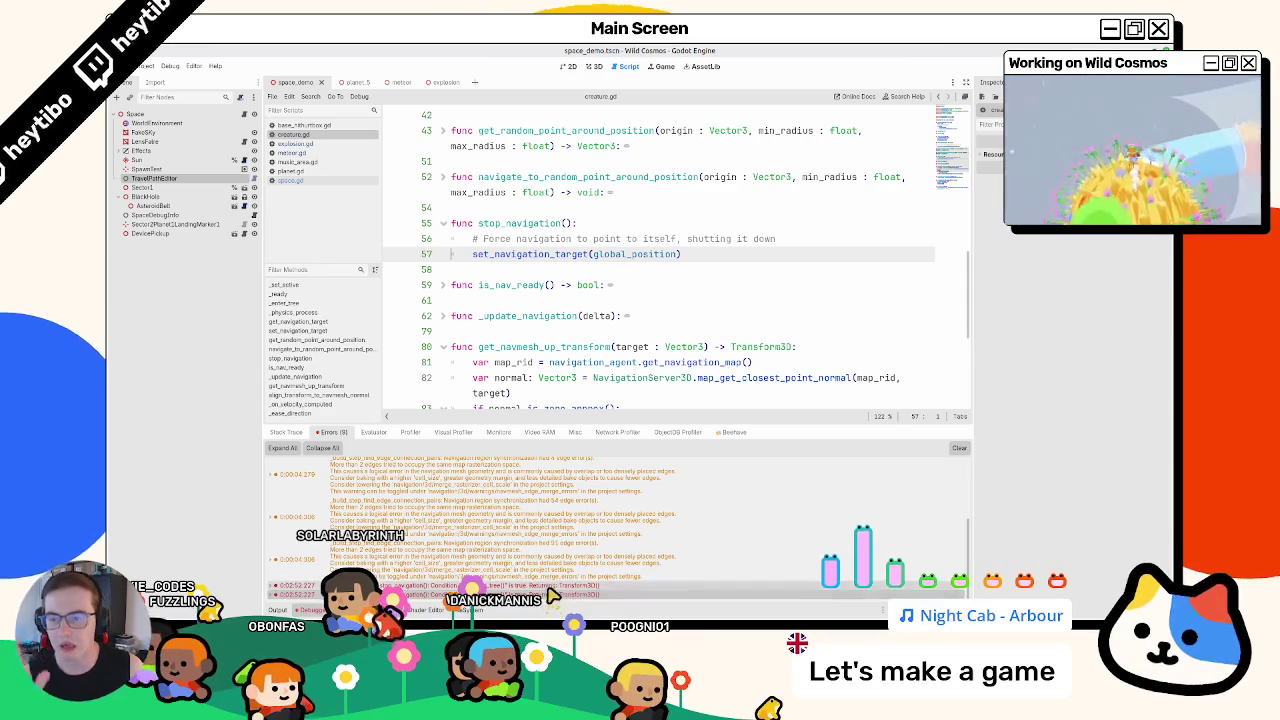
left_click(957, 450)
left_click(308, 610)
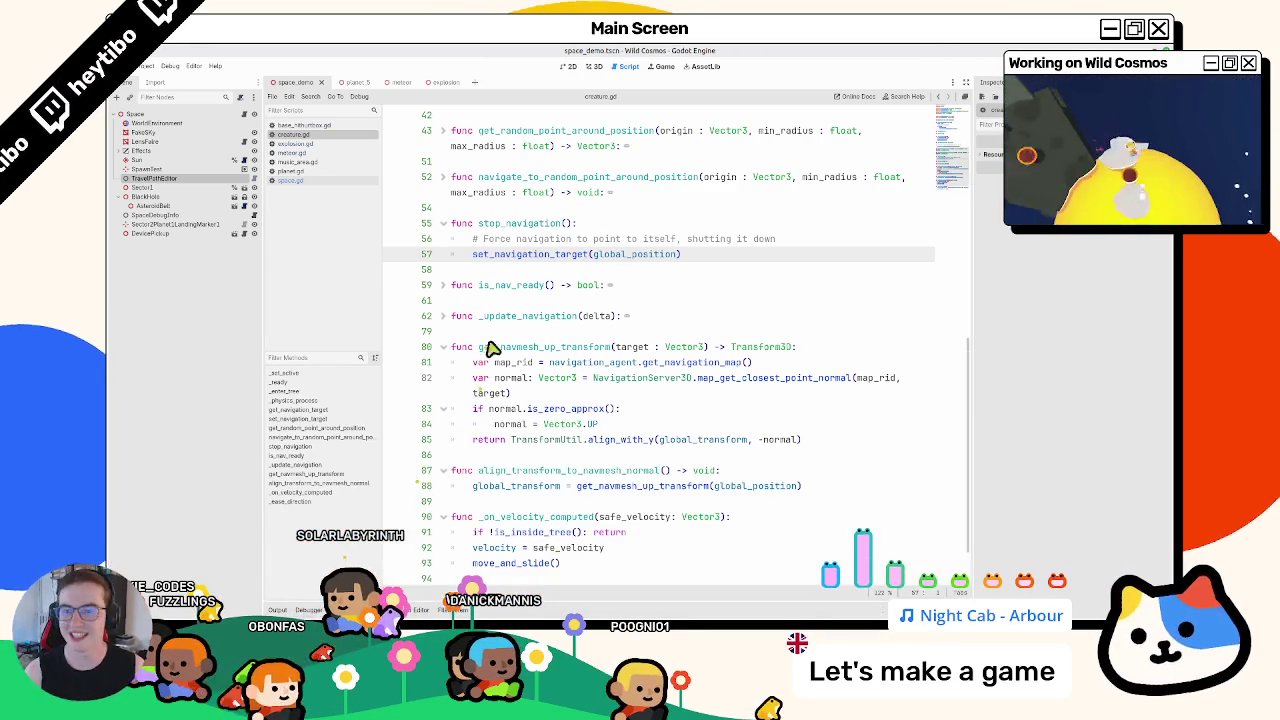
Show the space_demo scene in 3D with the root Space node selected, orbiting and zooming closer
left_click(569, 66)
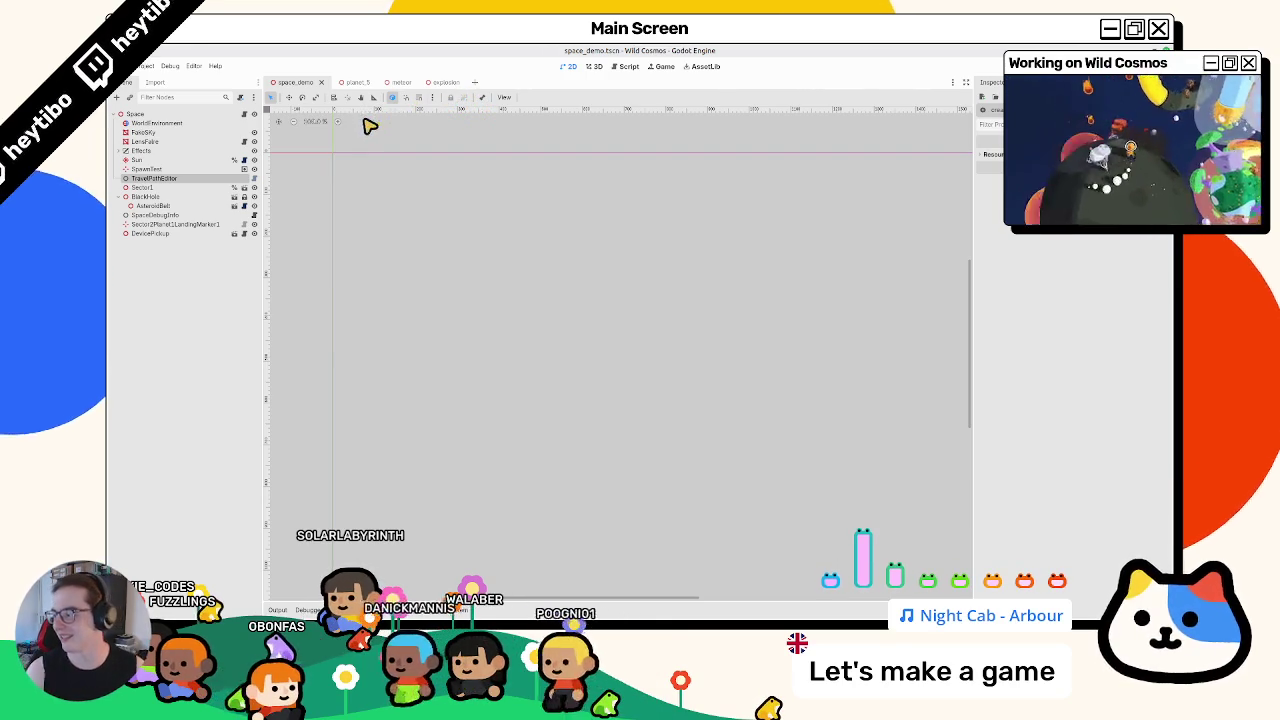
left_click(570, 66)
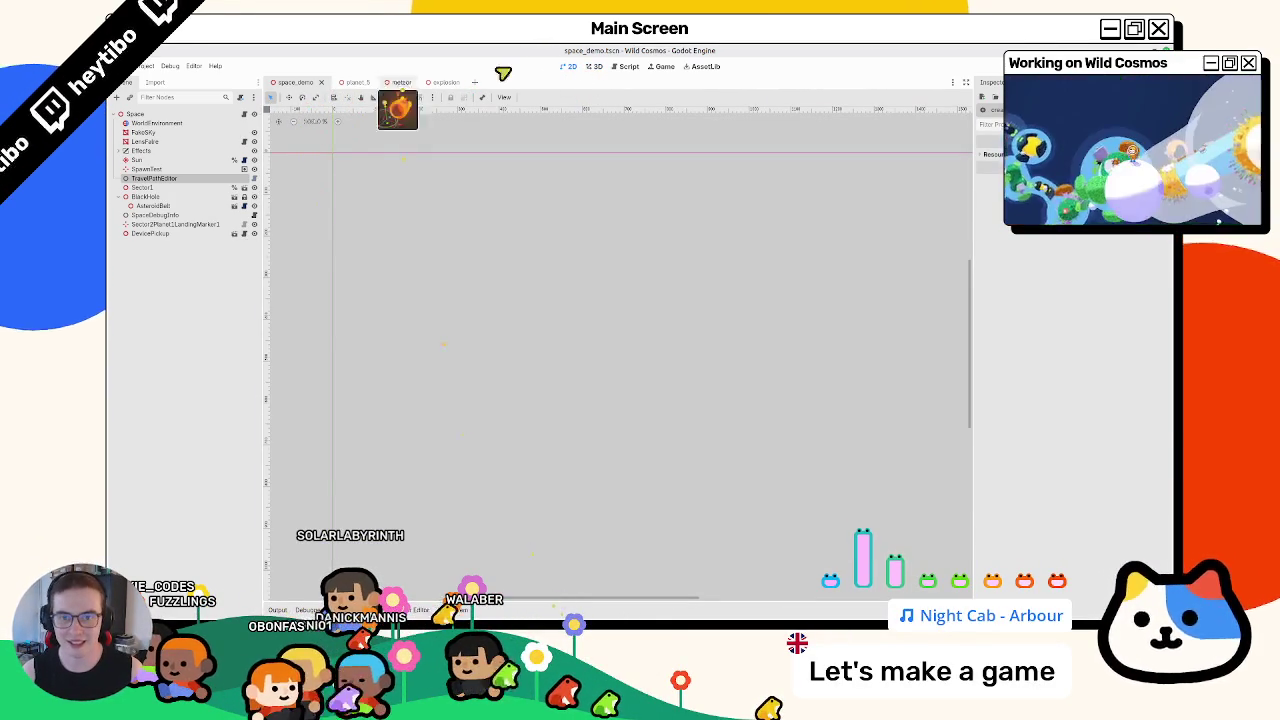
left_click(593, 67)
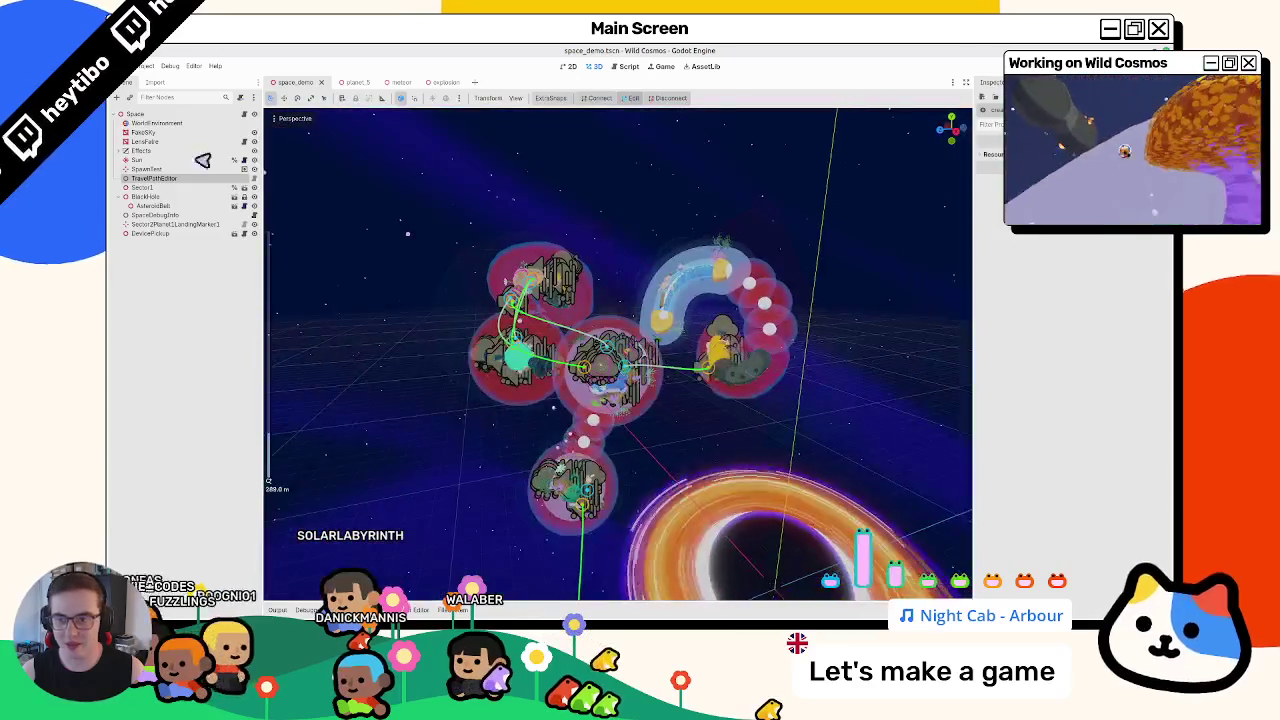
left_click(135, 114)
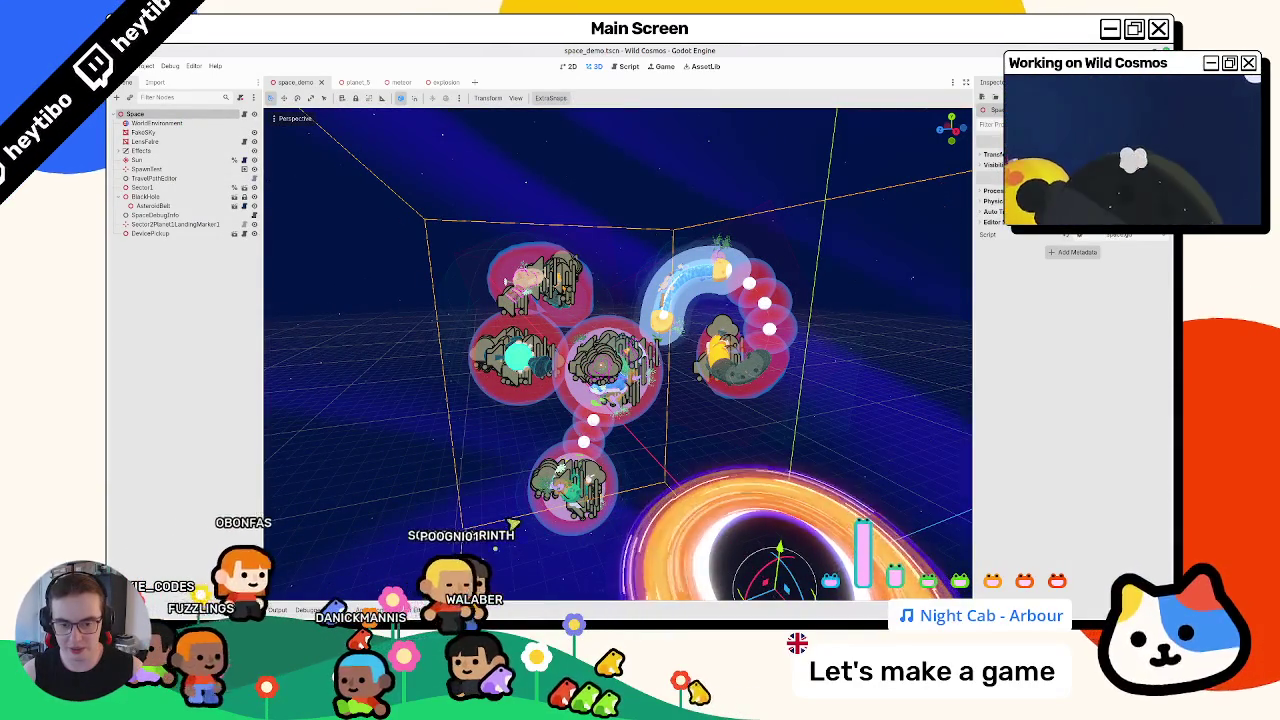
left_click_drag(700, 420, 663, 414)
scroll(663, 414, "up", 5)
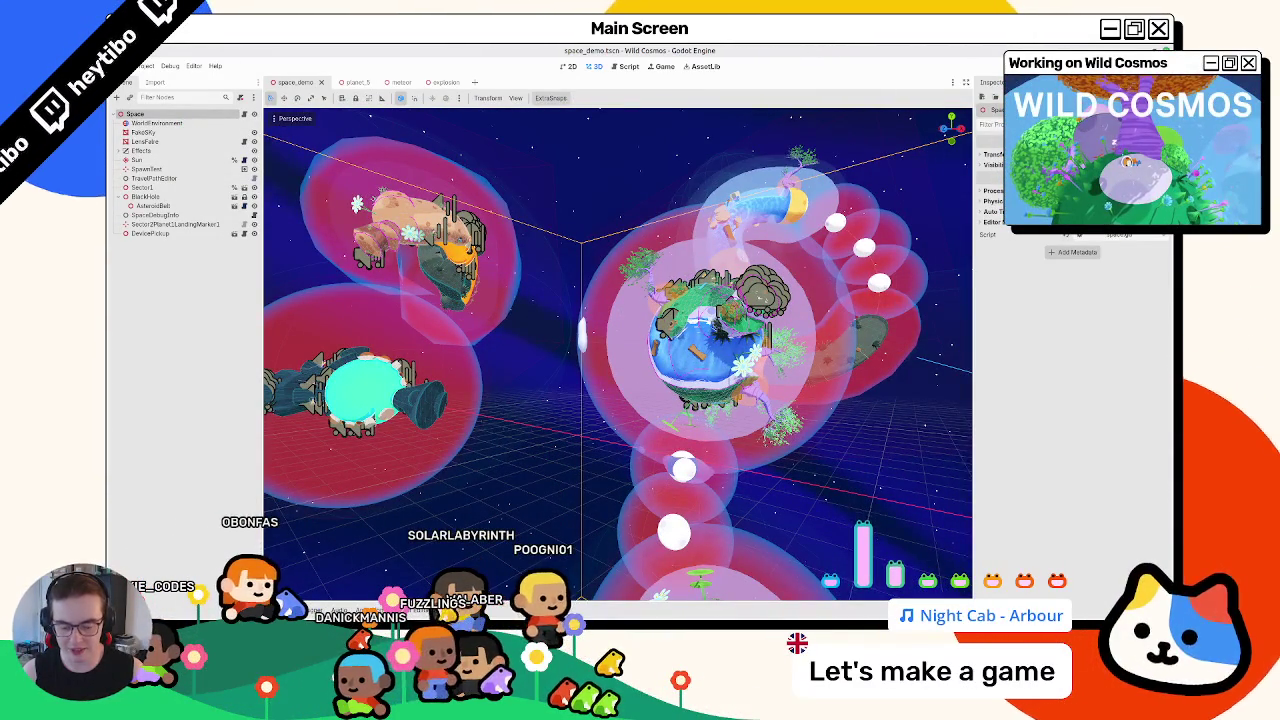
key("alt+Tab")
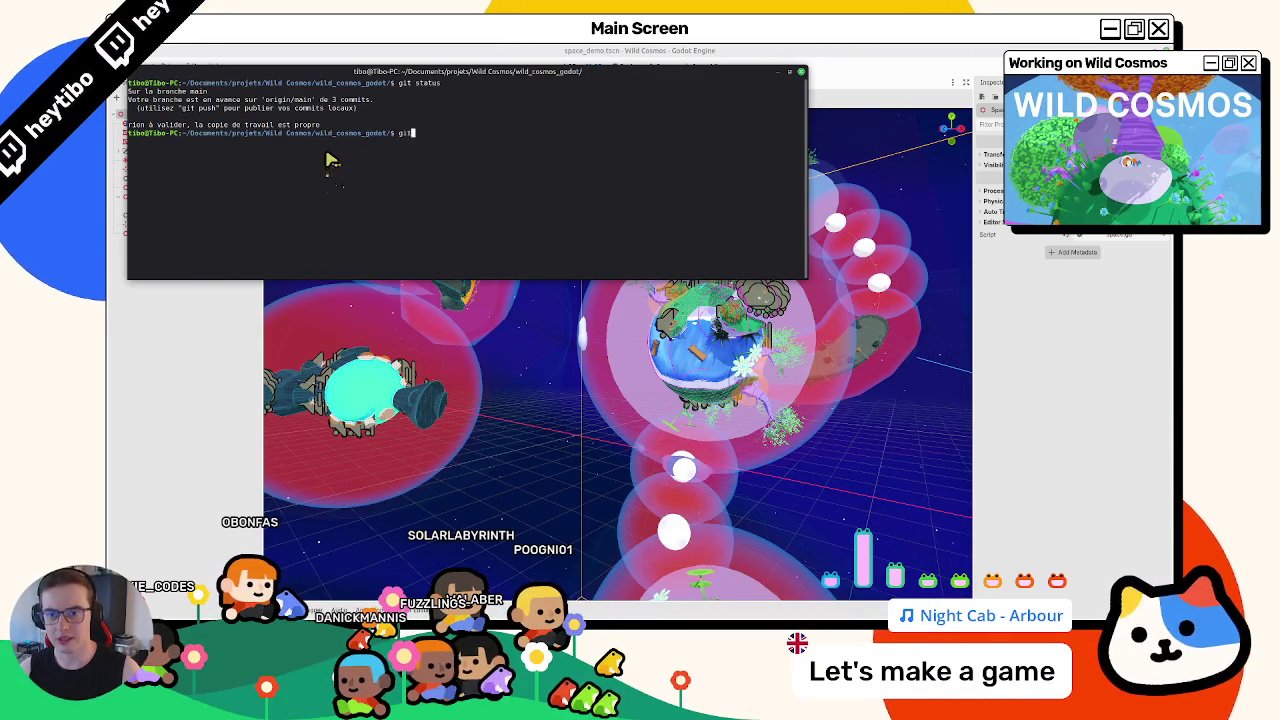
Stage all changed project files with git and check what is staged
type("godot/$ git a")
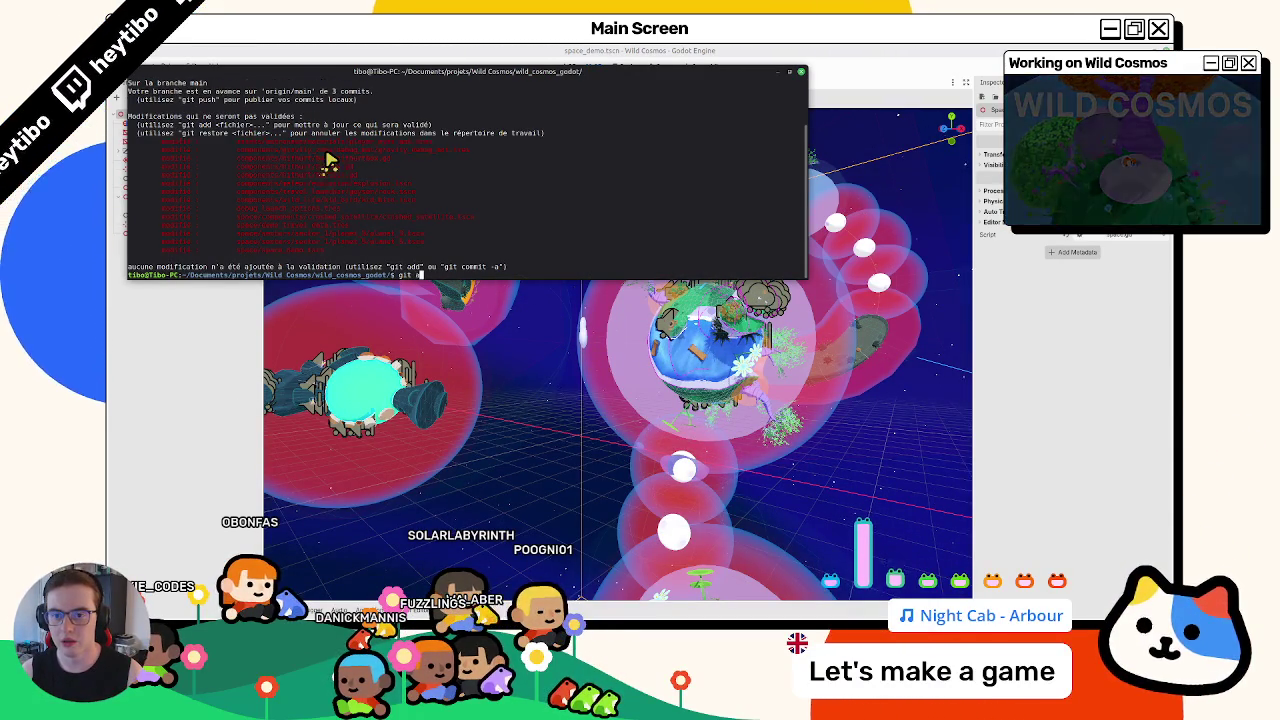
type(".")
key("Return")
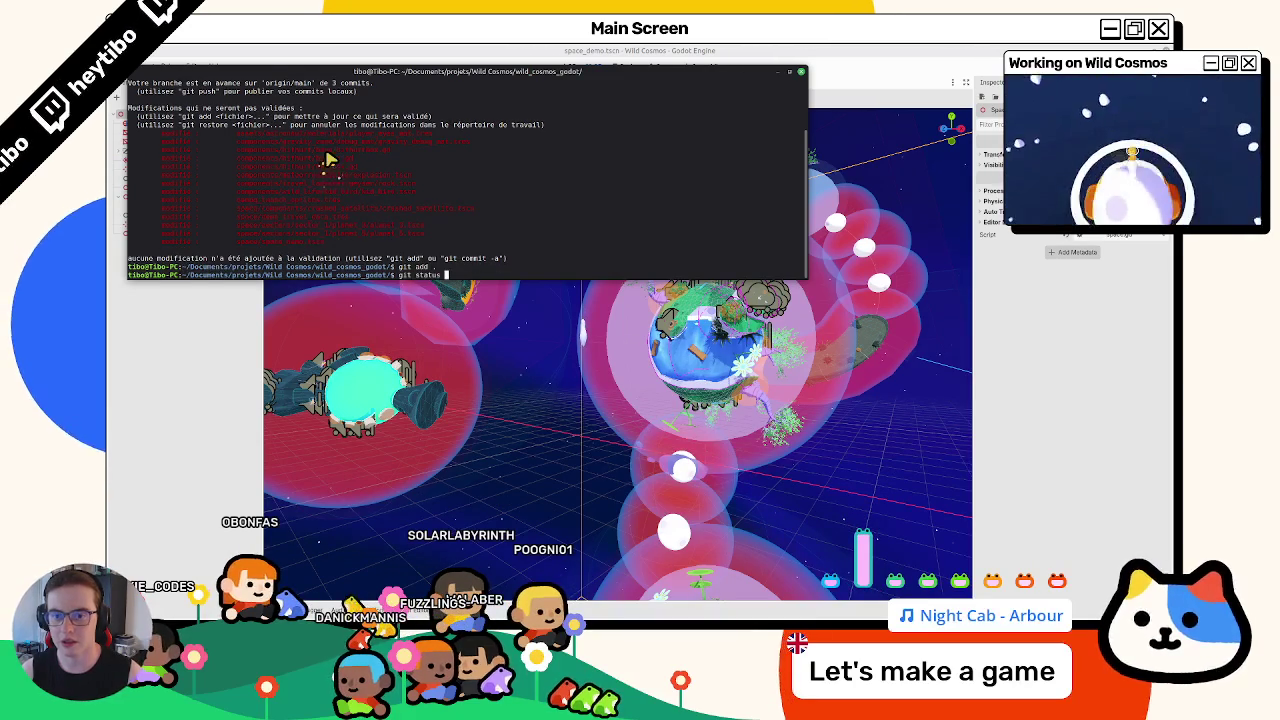
key("Return")
Commit with message "fix: hithurt box unset collision layer" and check git status afterwards
type("git commit -m \"fix:")
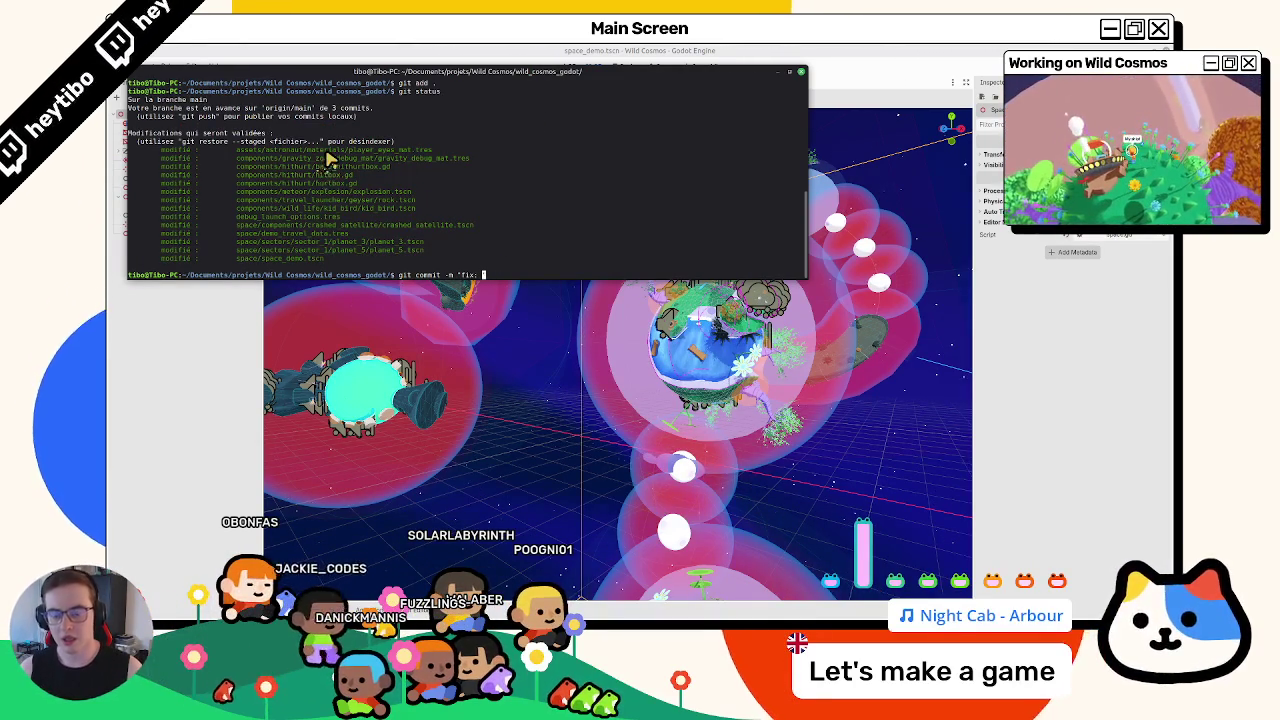
type("\"")
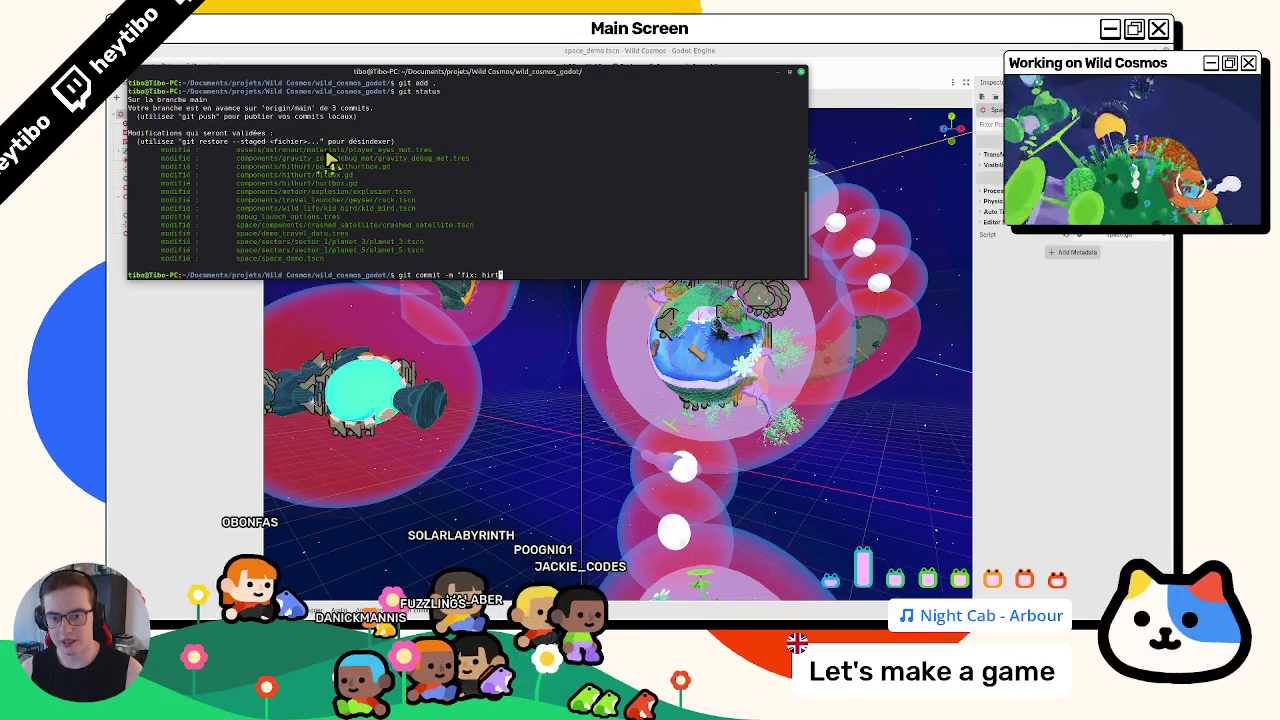
type("hur")
key("BackSpace")
key("BackSpace")
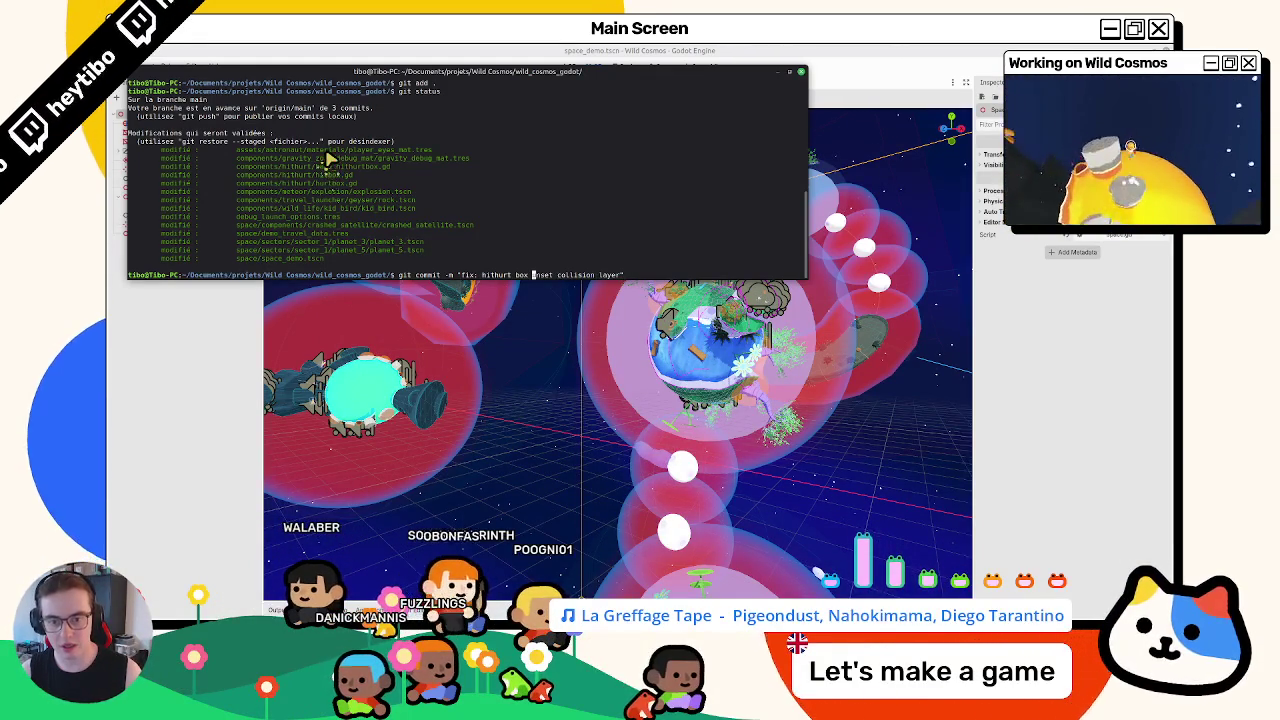
key("Return")
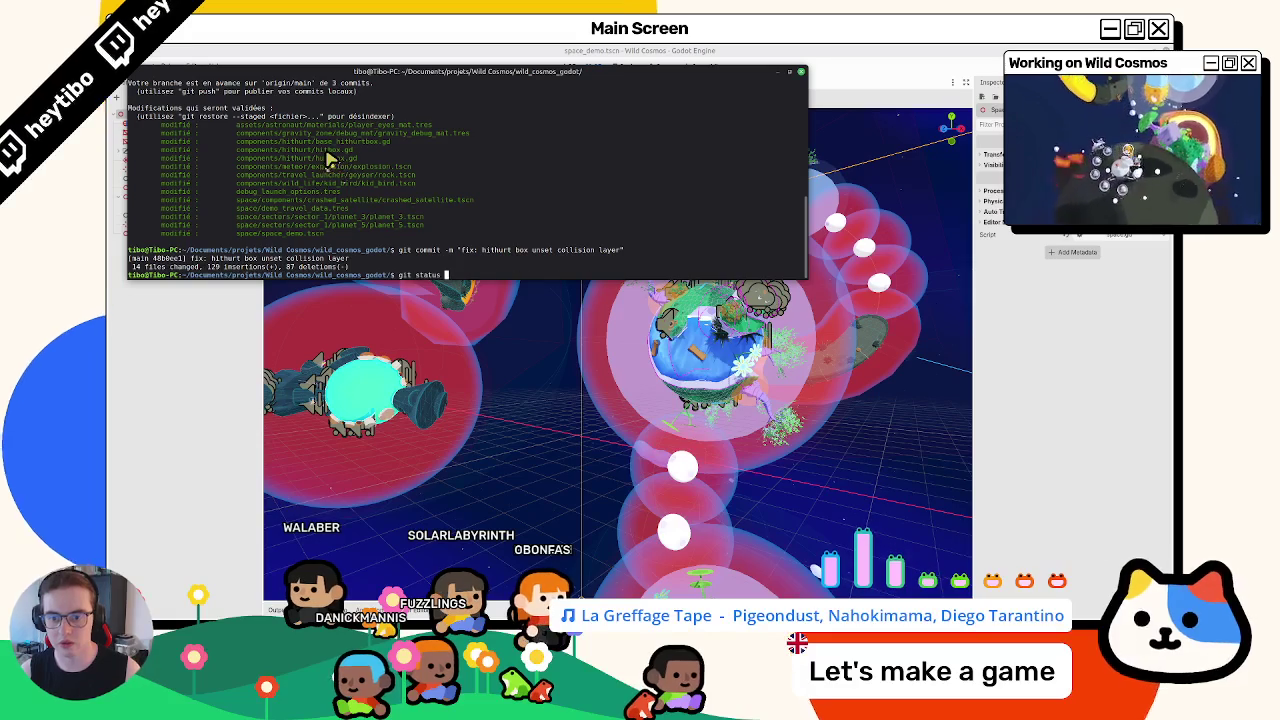
key("Return")
key("Return")
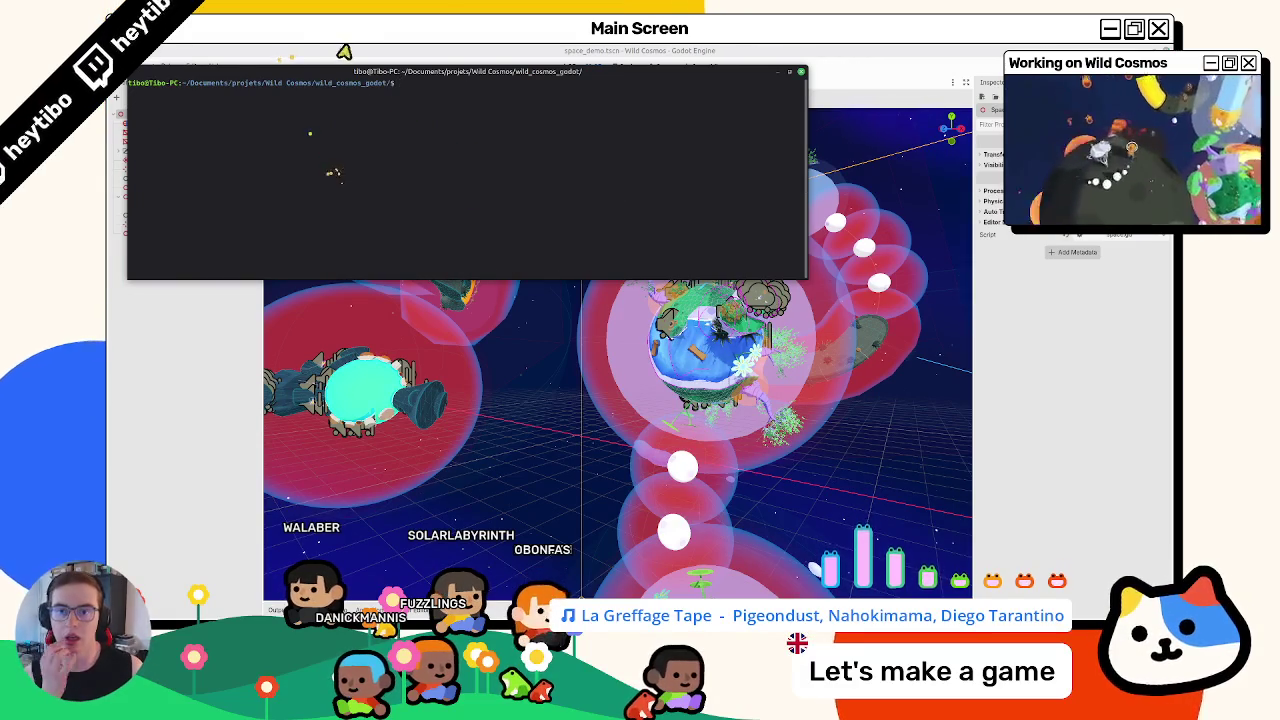
In the Godot editor, orbit around the planet cluster and focus the SpawnTest node
left_click(342, 50)
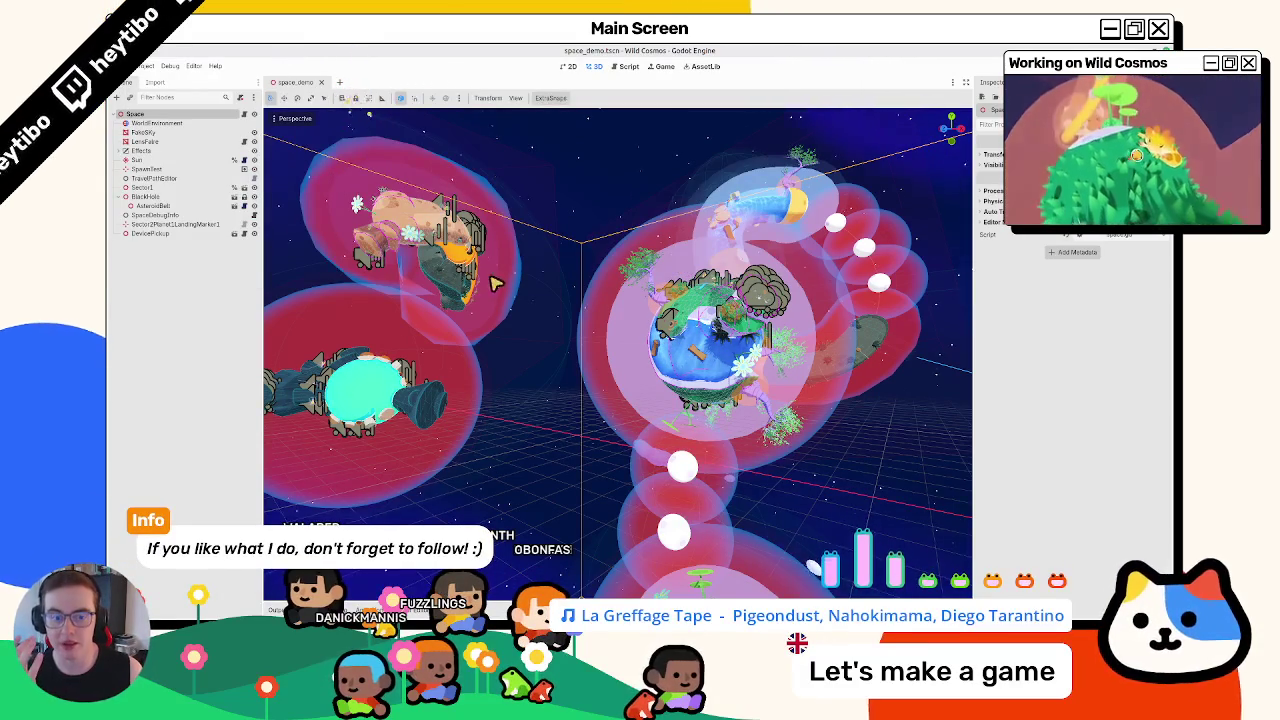
scroll(493, 283, "down", 3)
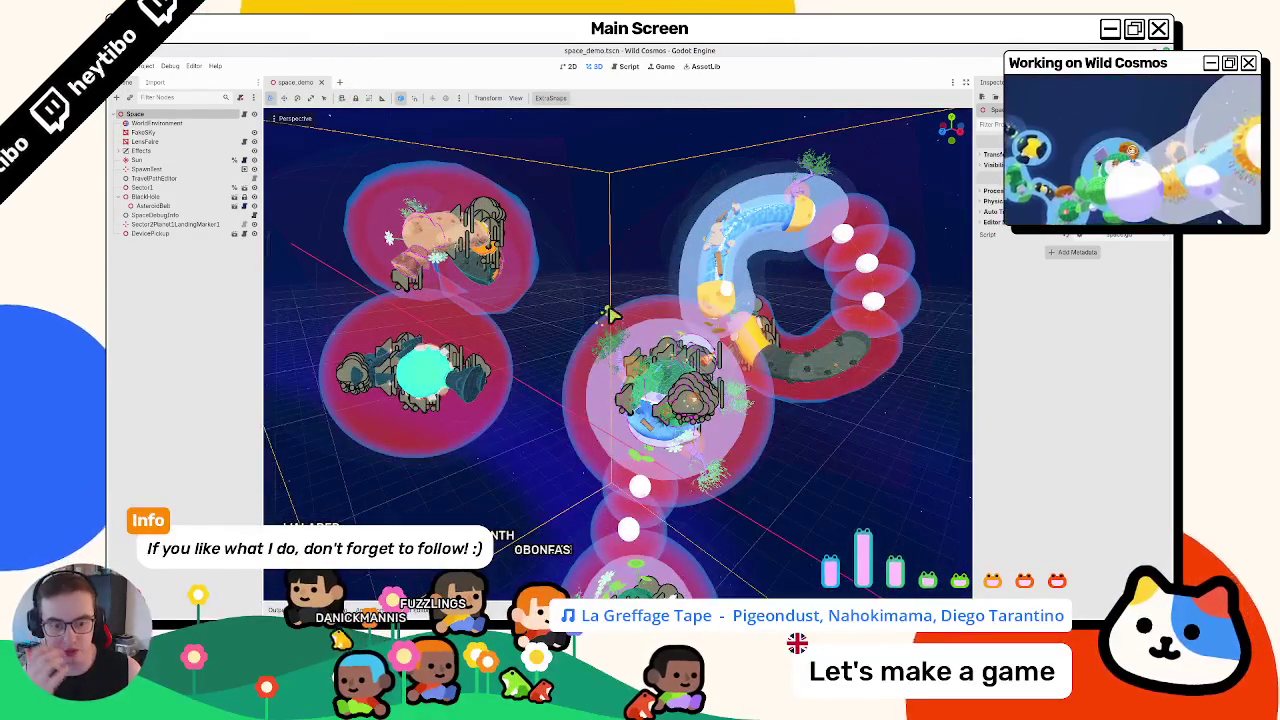
scroll(610, 314, "up", 2)
scroll(627, 292, "down", 4)
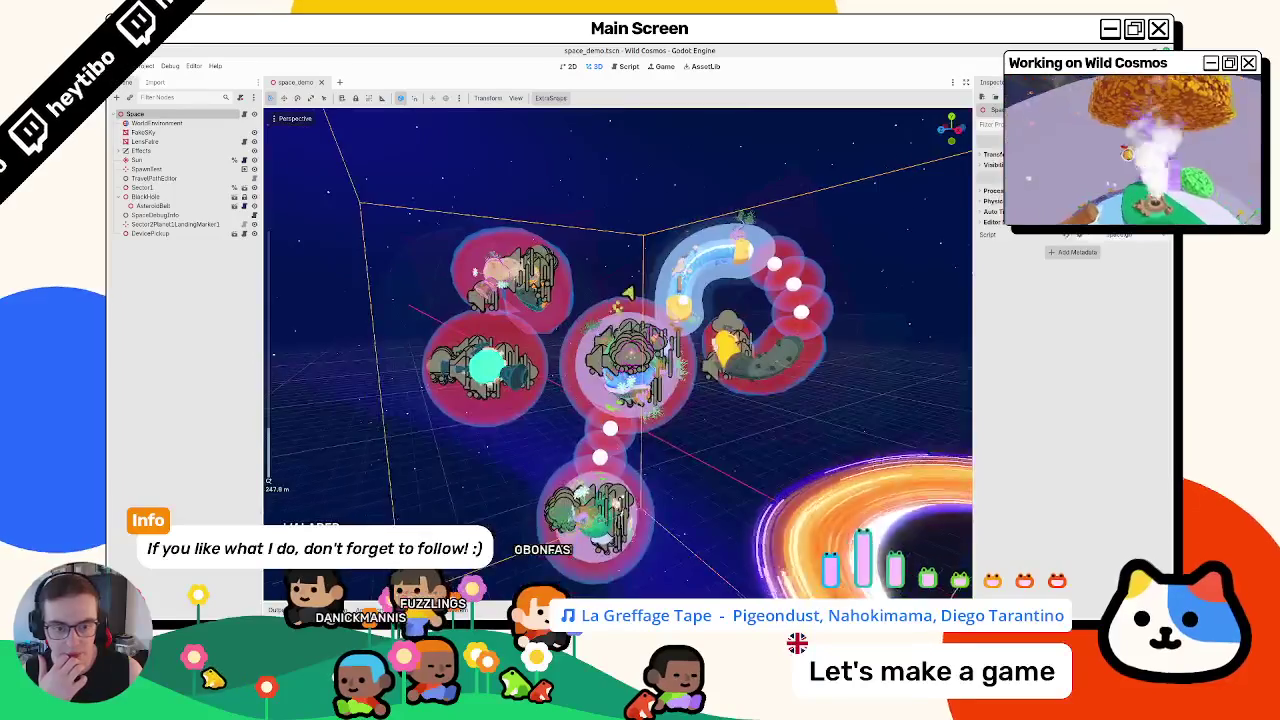
left_click_drag(627, 292, 568, 237)
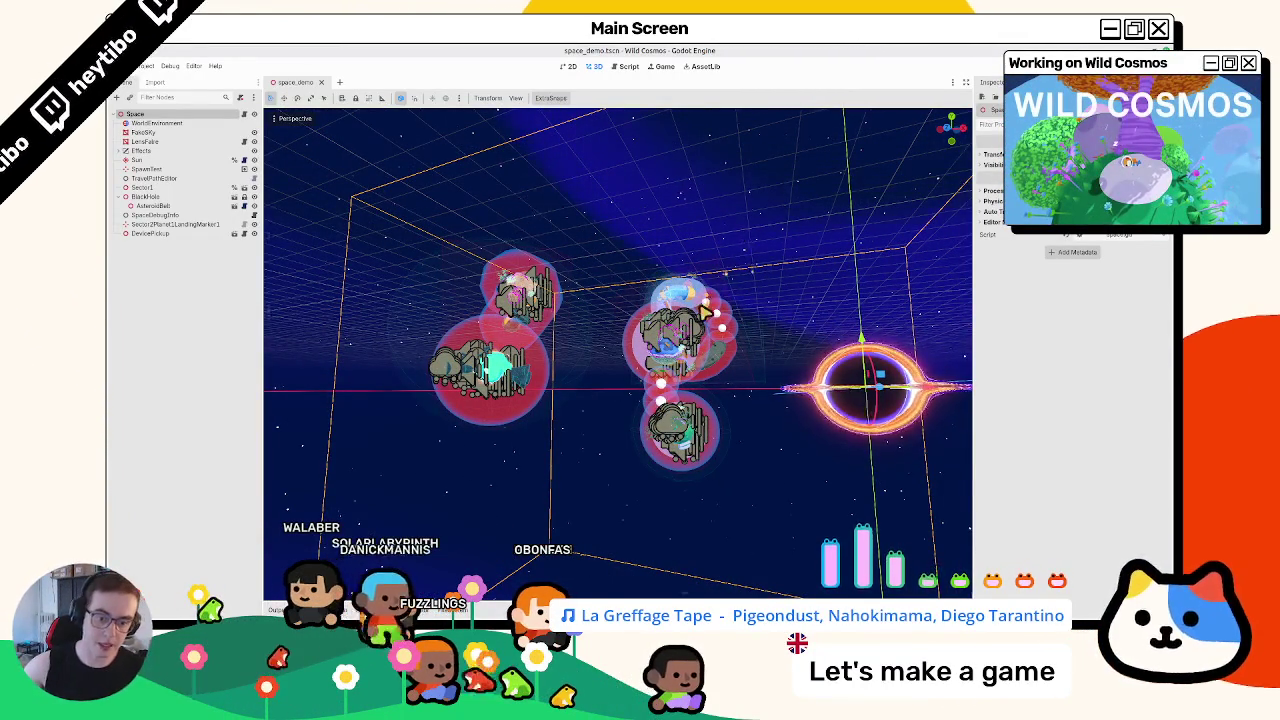
scroll(705, 310, "up", 10)
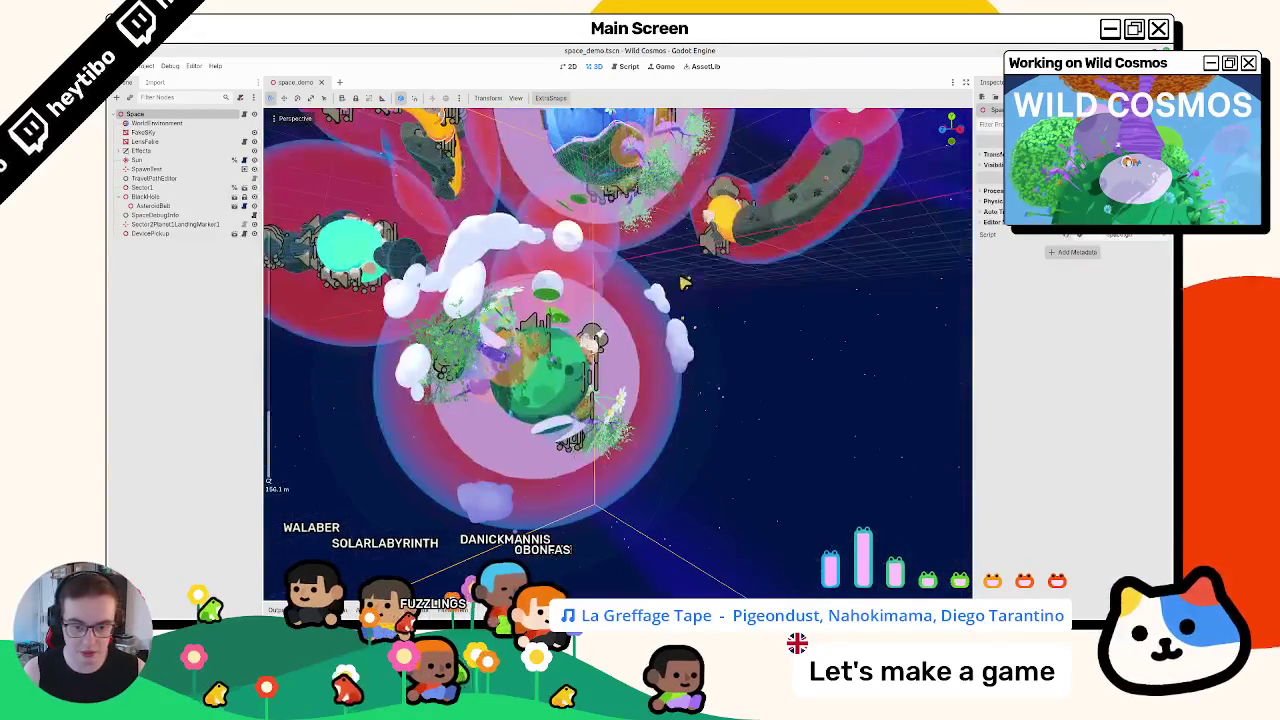
scroll(677, 287, "up", 5)
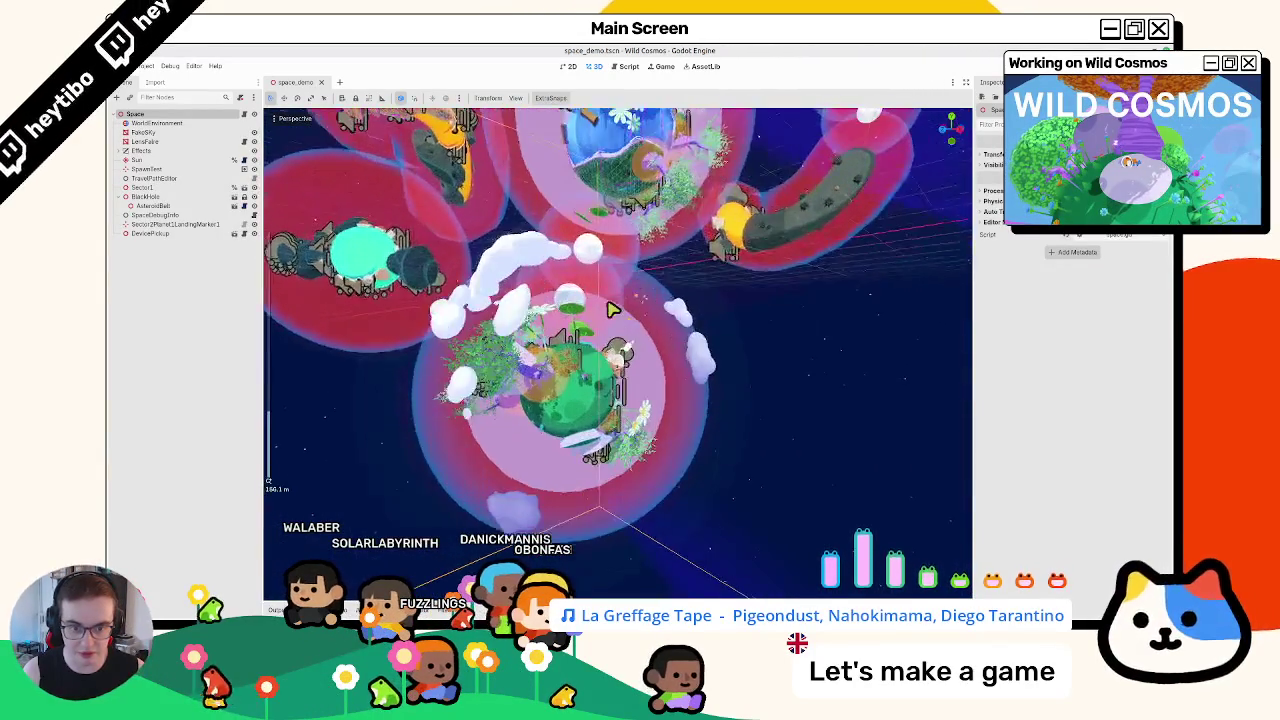
double_click(160, 170)
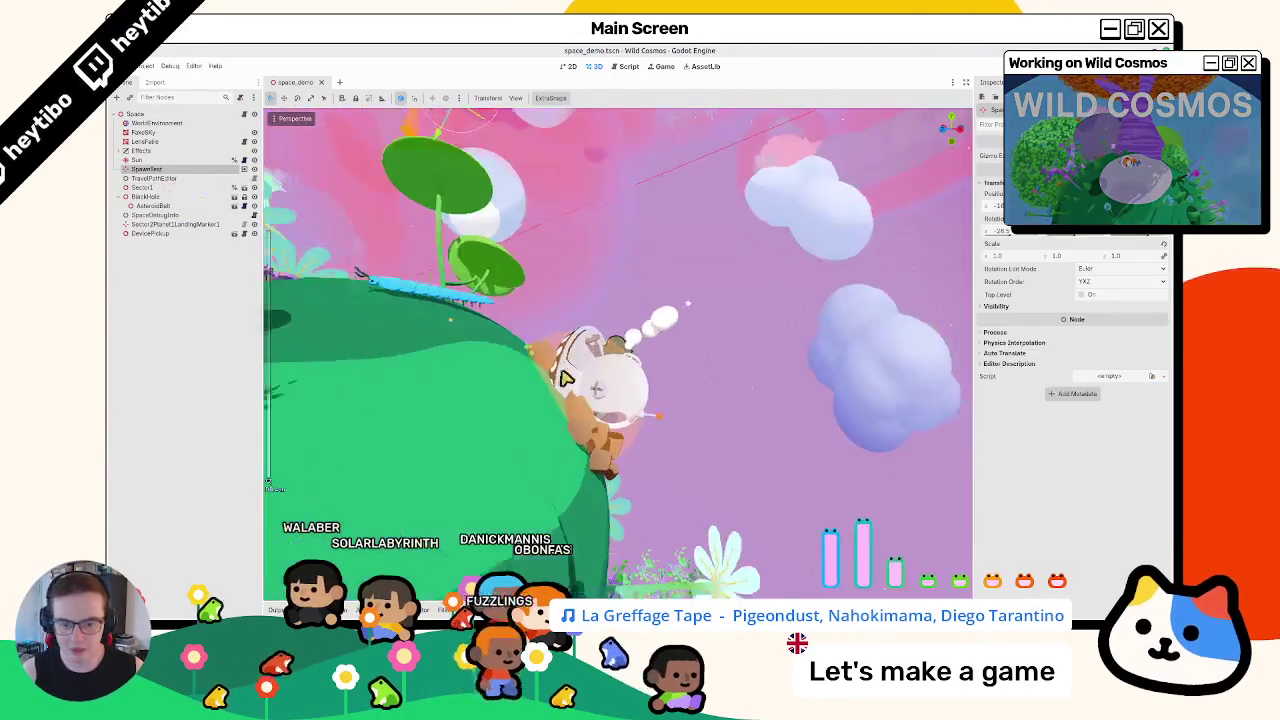
Open debug_launch_options.tres, set Debug Scraps Count to 100, and launch the game in debug mode
scroll(497, 392, "down", 10)
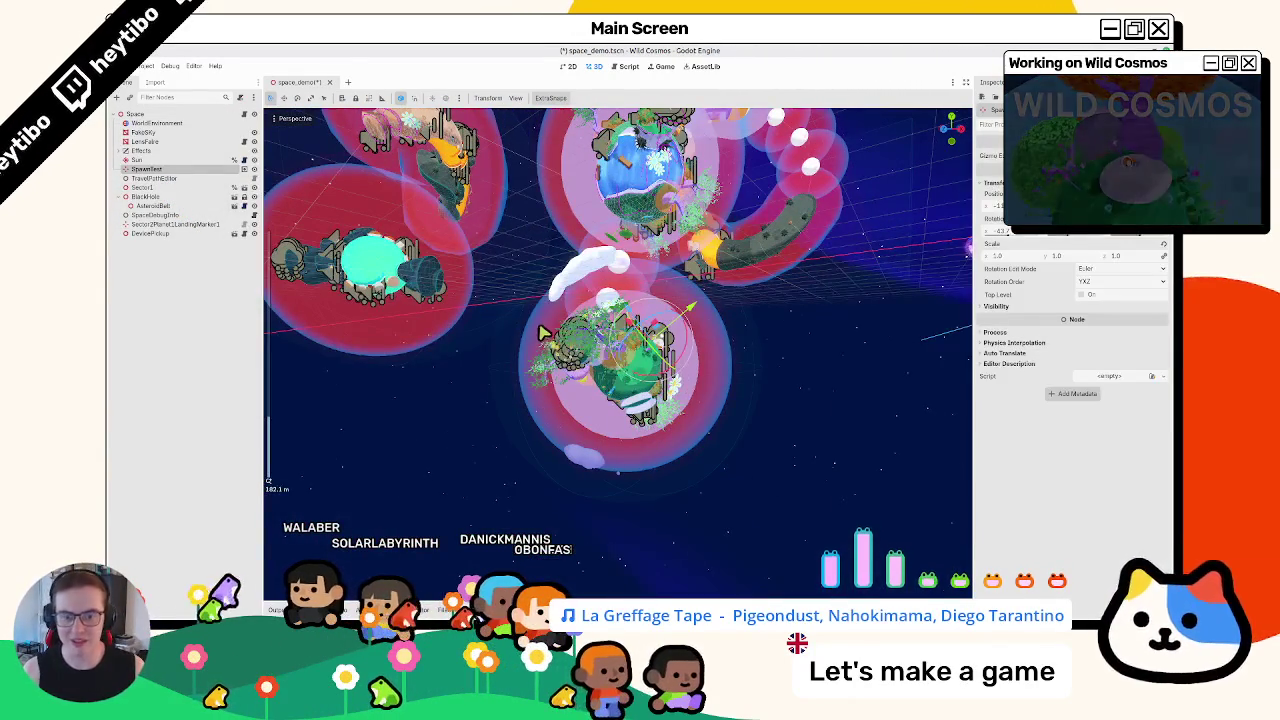
key("alt+f")
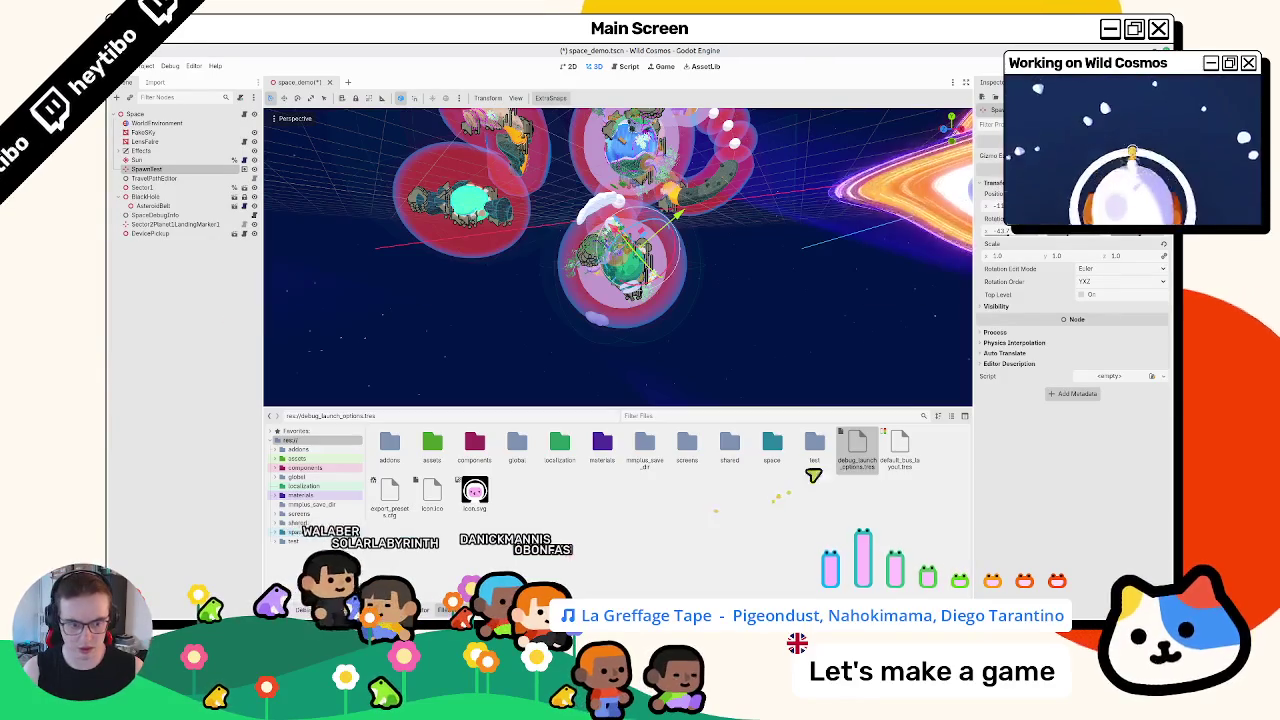
double_click(857, 448)
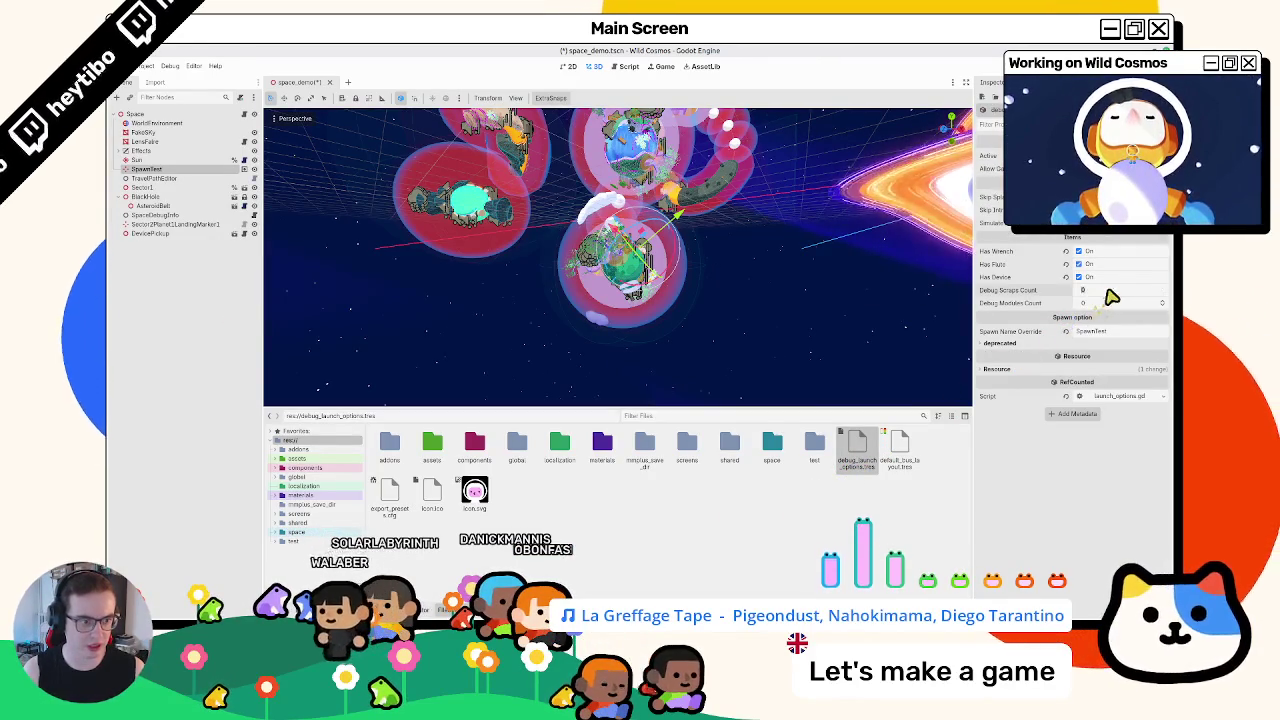
type("100")
key("F5")
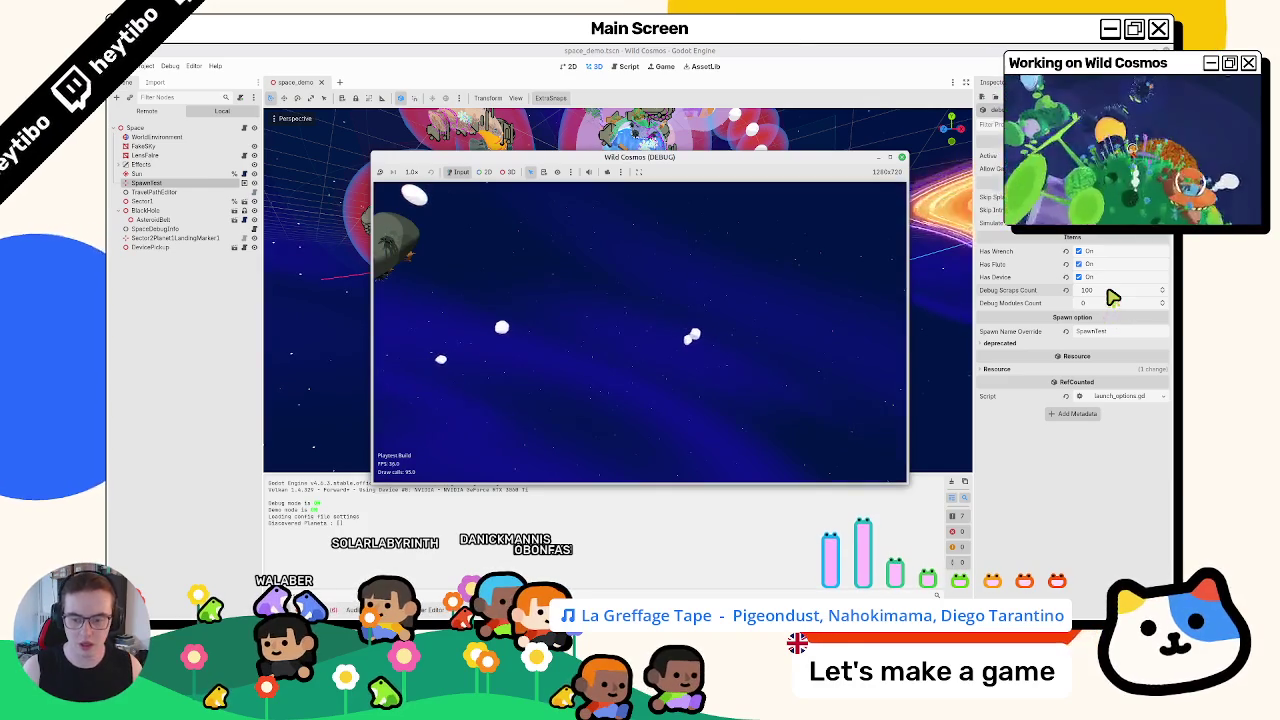
left_click(901, 157)
Relaunch the game, run across the green planet to the jump pad, reach the end screen, exit, and frame the selection
key("F5")
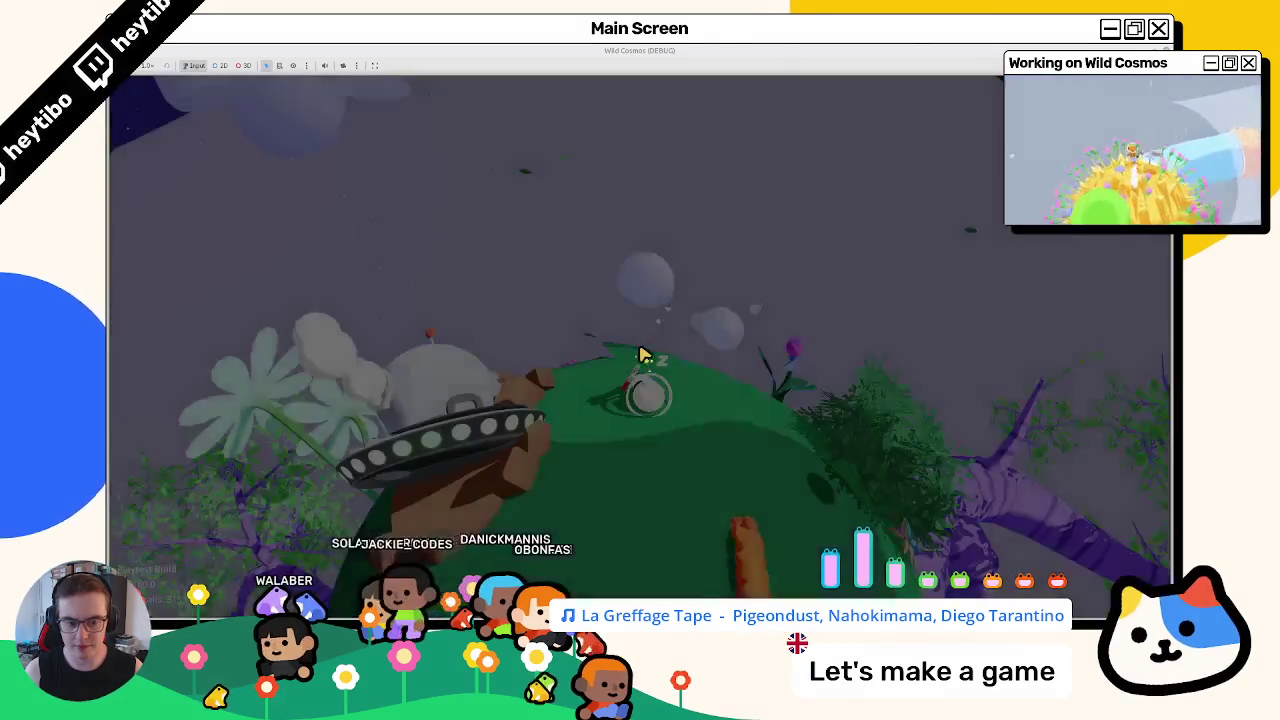
key("w")
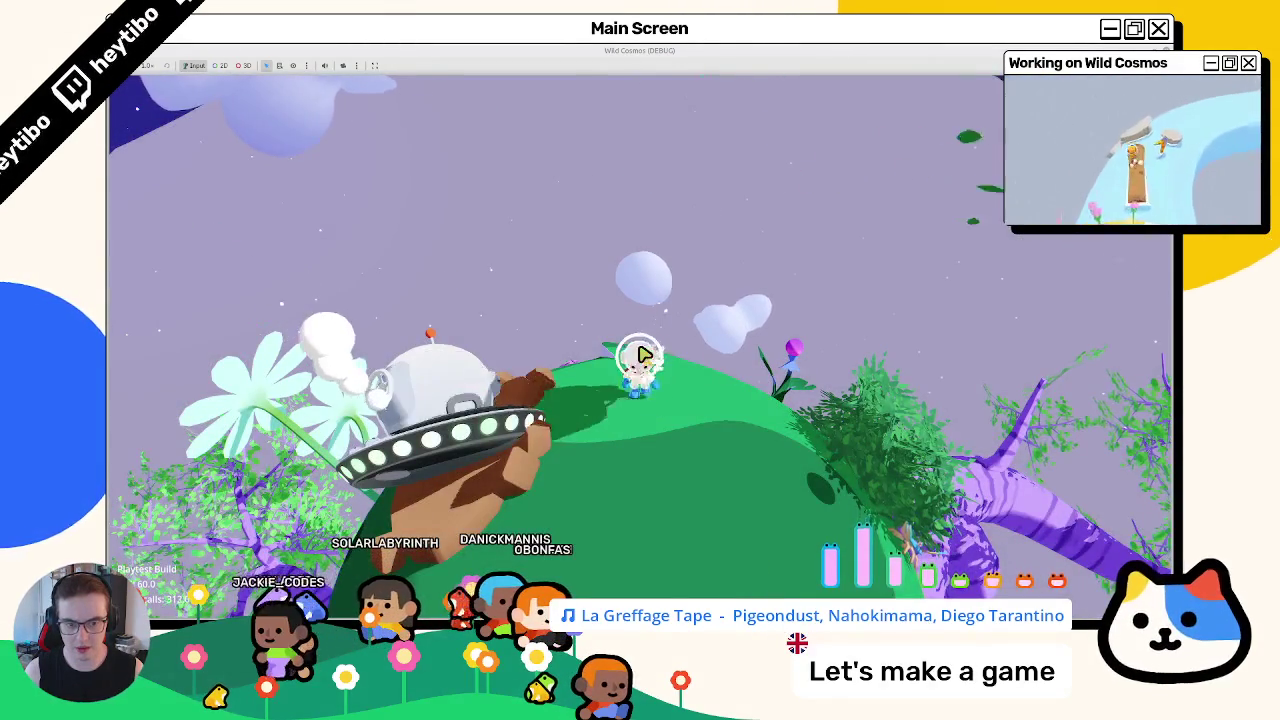
key("w")
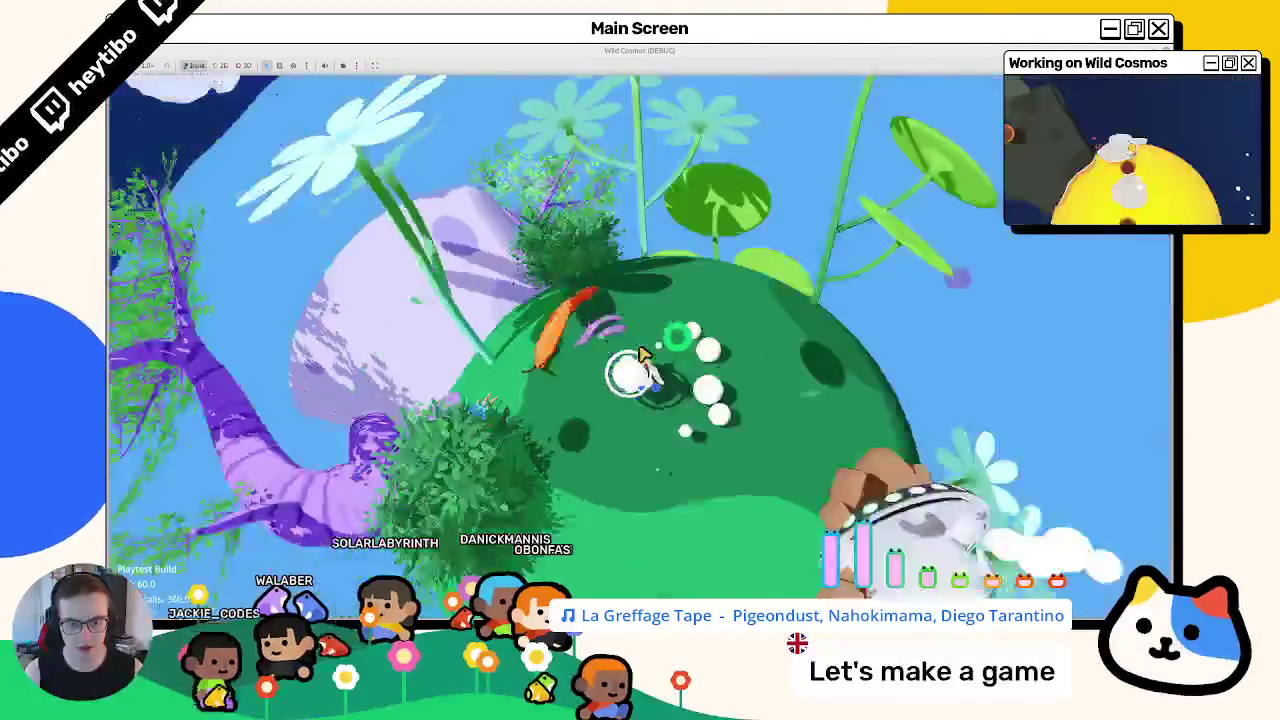
key("w")
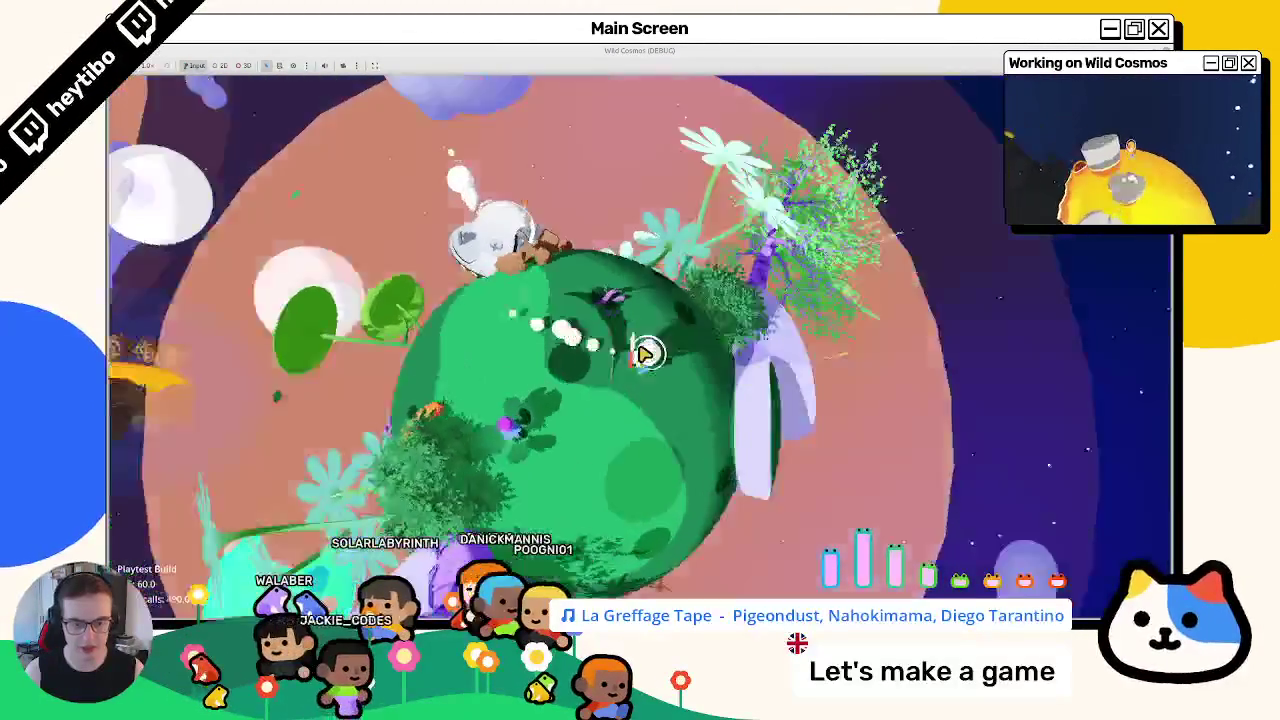
key("w")
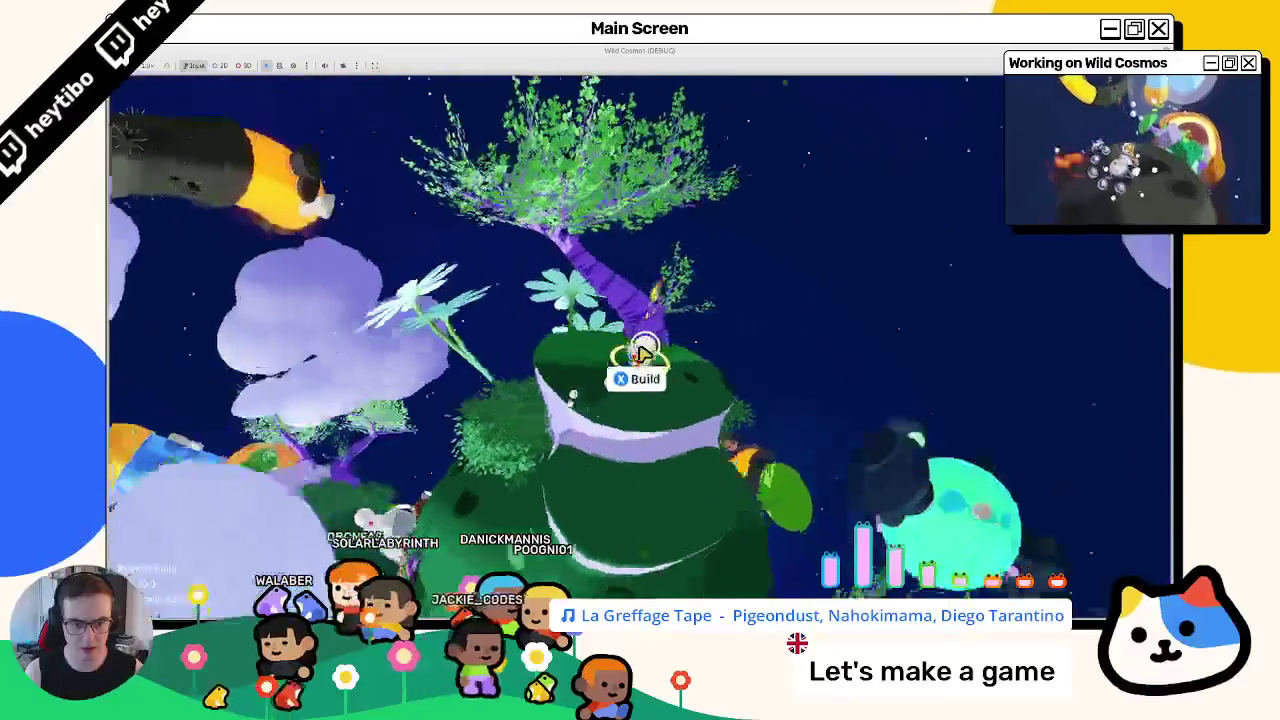
key("Left")
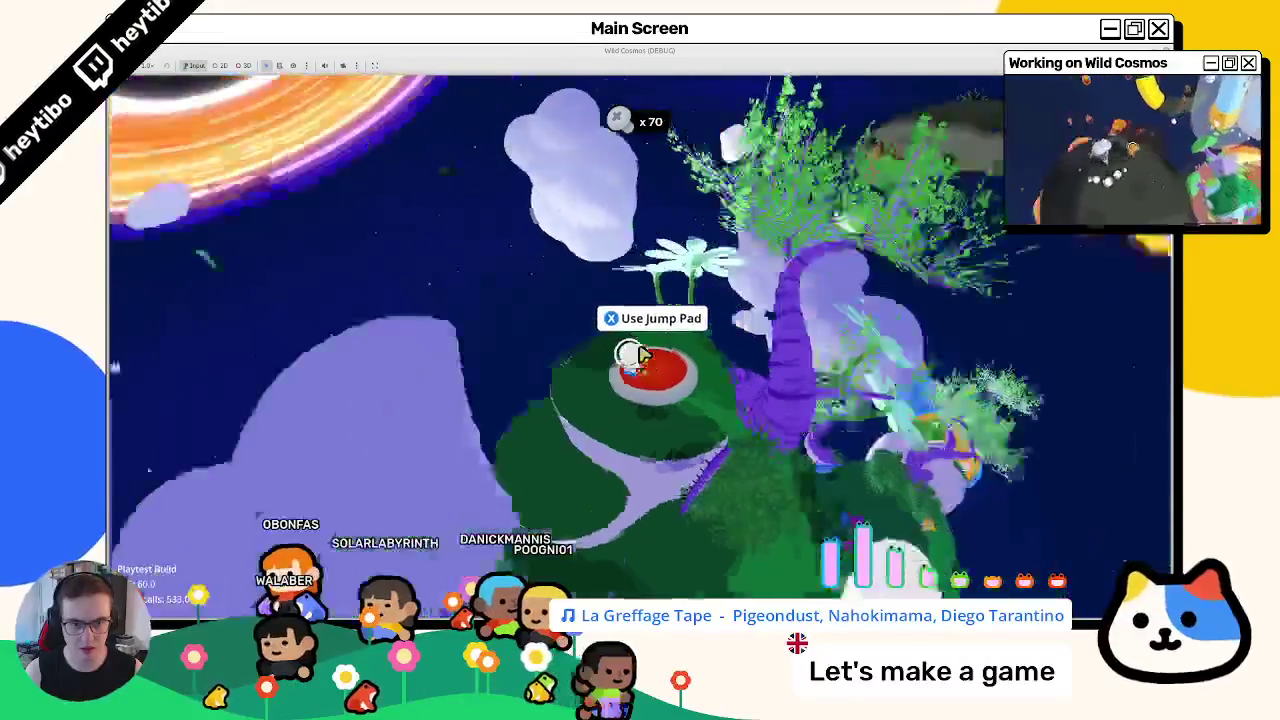
key("e")
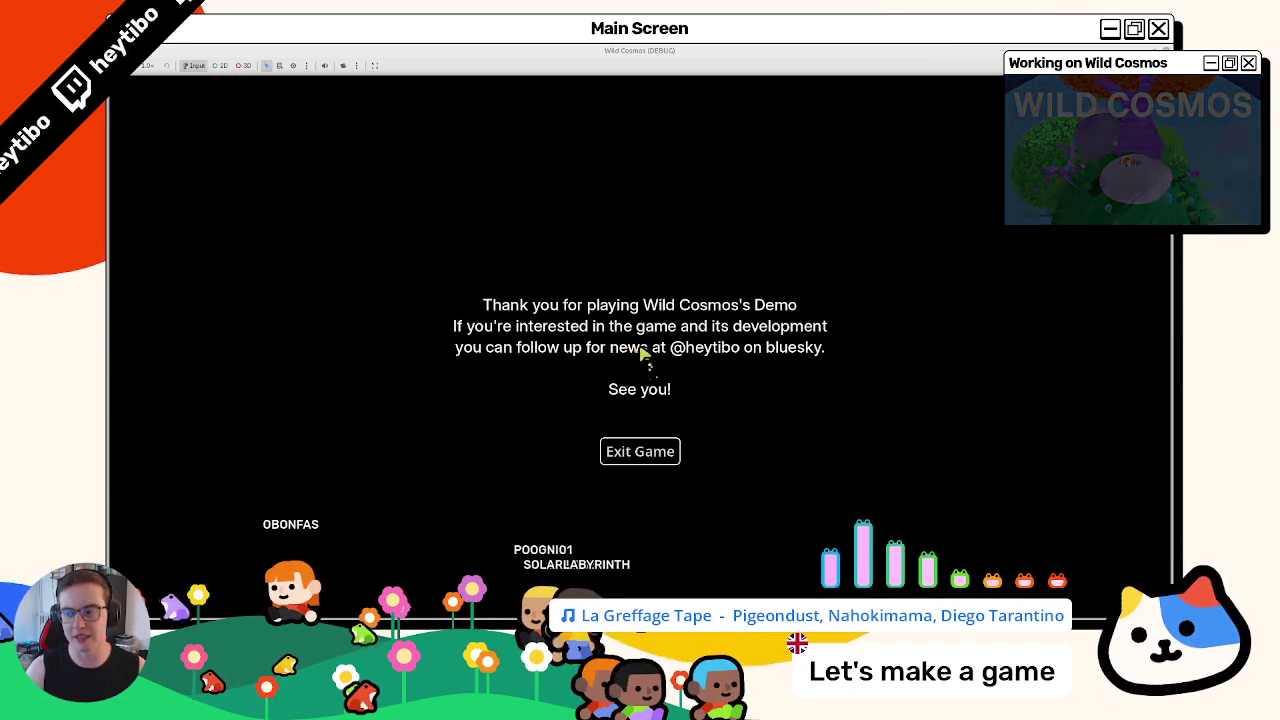
left_click(632, 451)
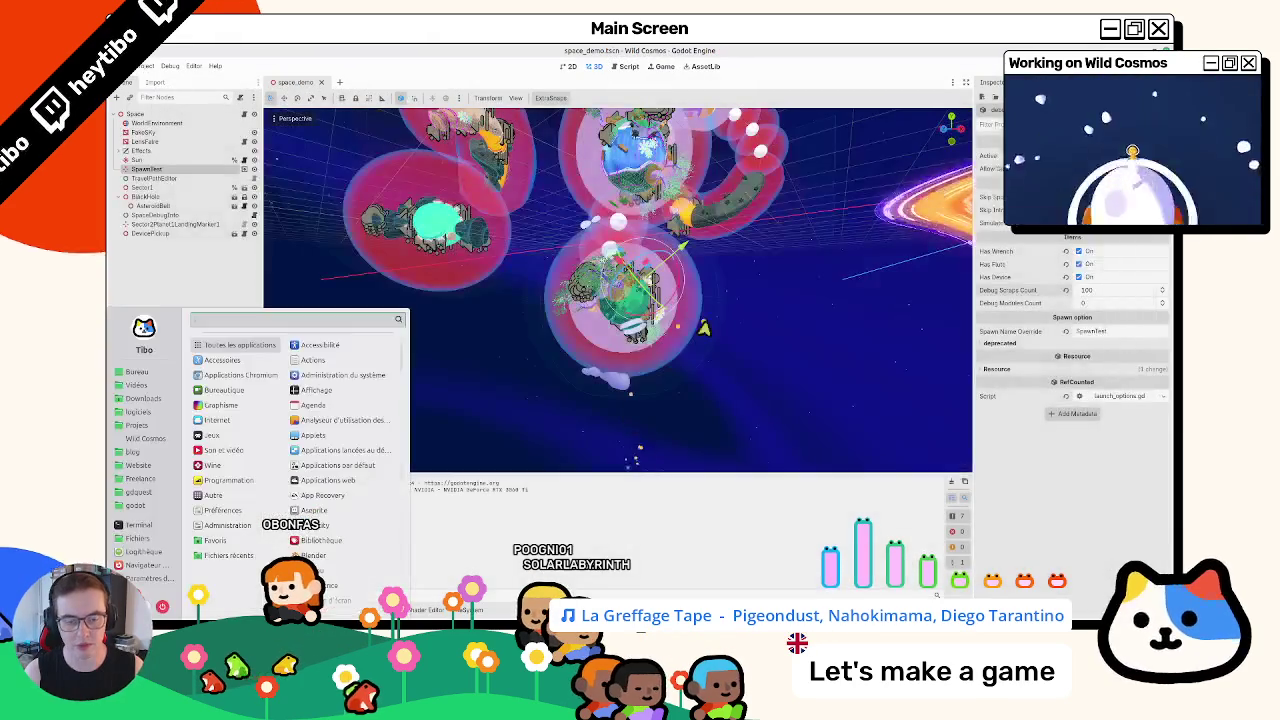
key("f")
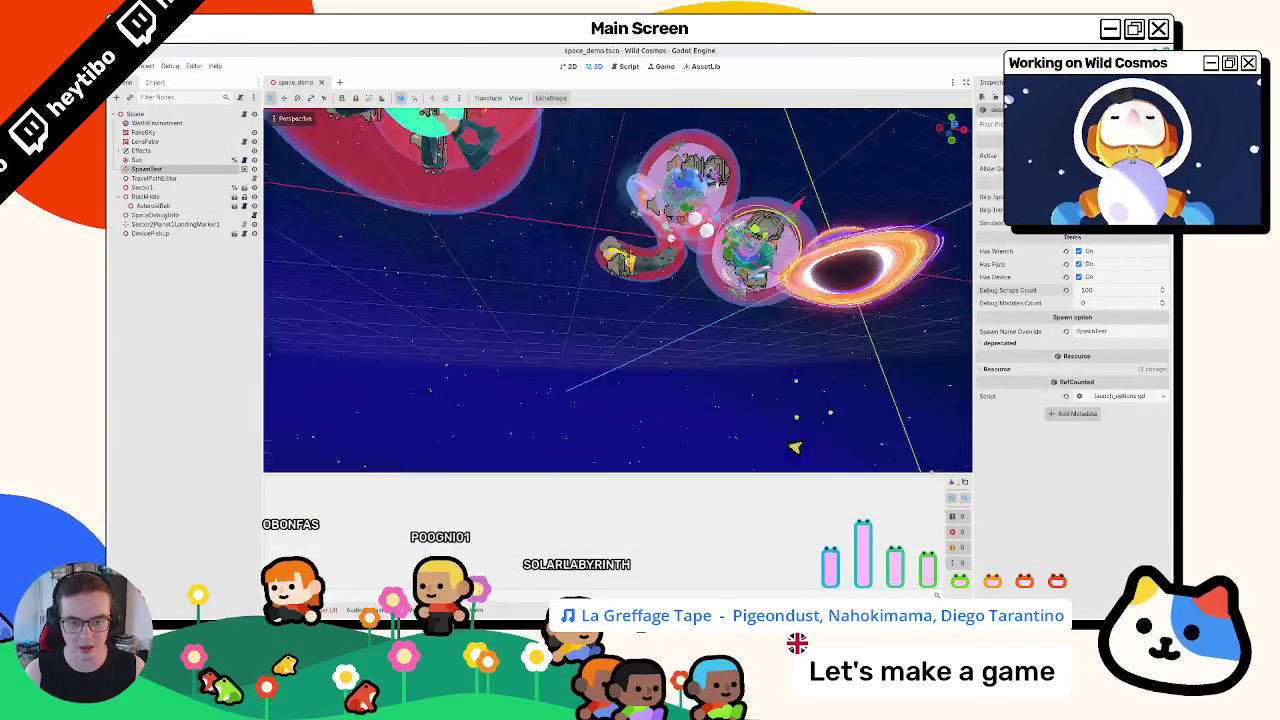